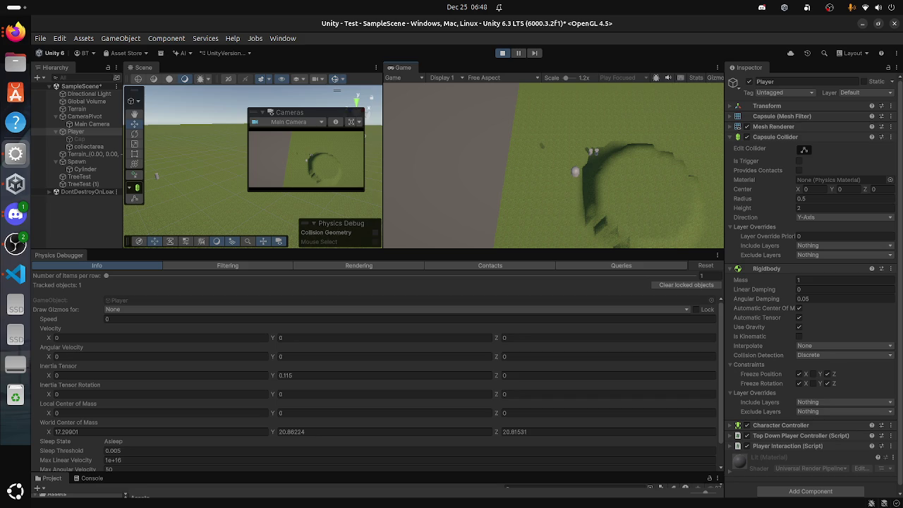
- While playing, release Freeze Position X and Freeze Rotation X and Z on the Player Rigidbody
key("w")
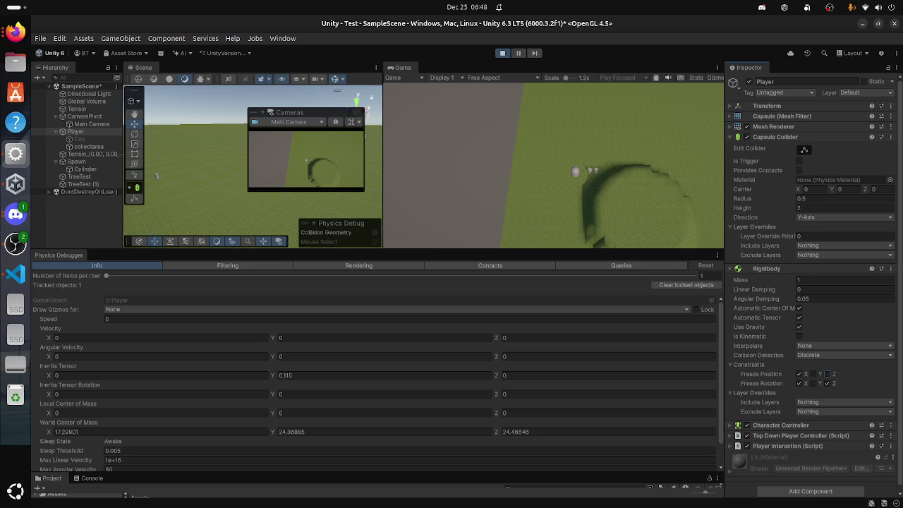
left_click(828, 383)
left_click(799, 374)
left_click(799, 384)
left_click(828, 383)
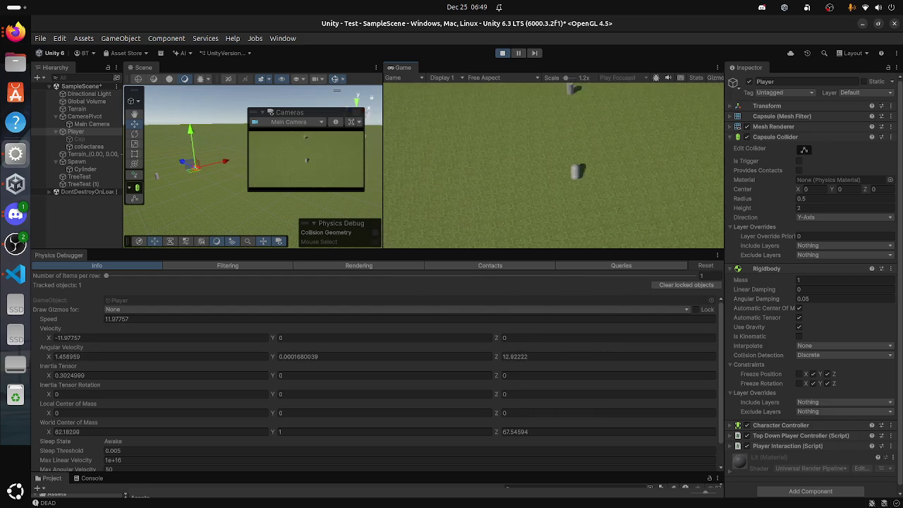
- Drive the capsule with D and A to test it, then exit Play mode
key("d")
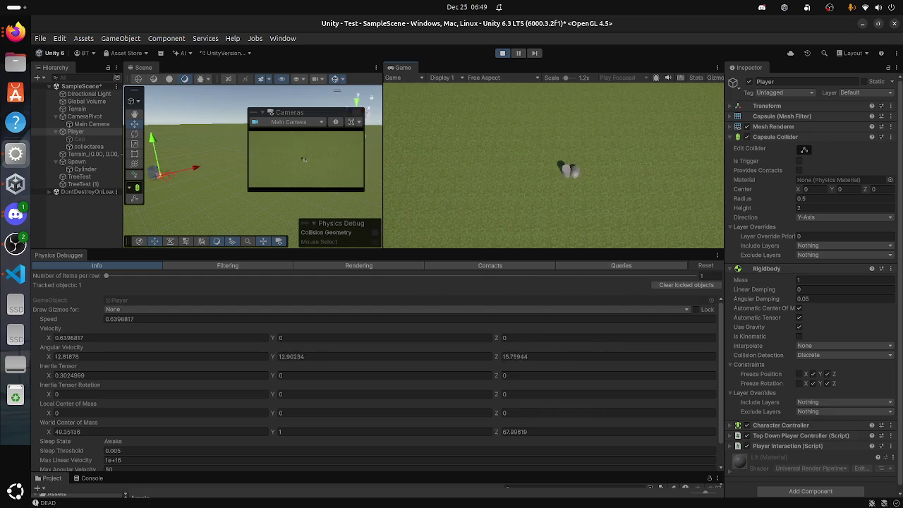
key("a")
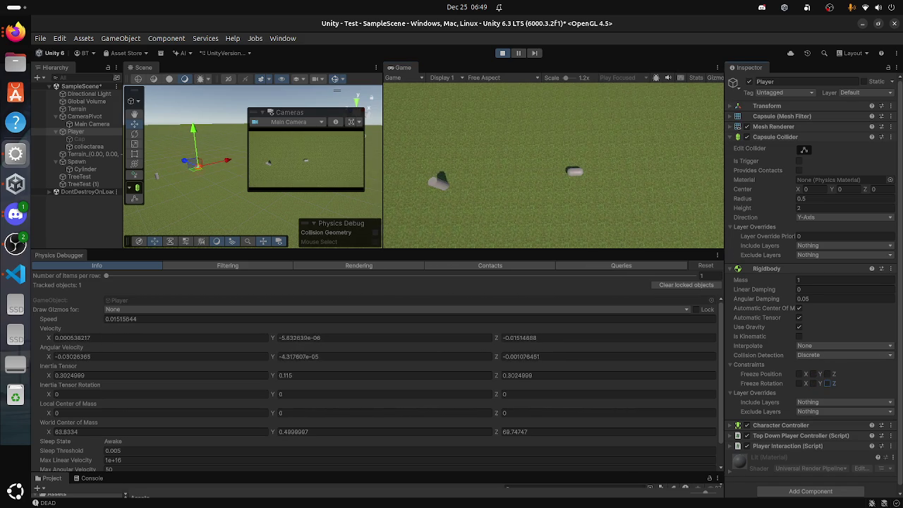
key("ctrl+p")
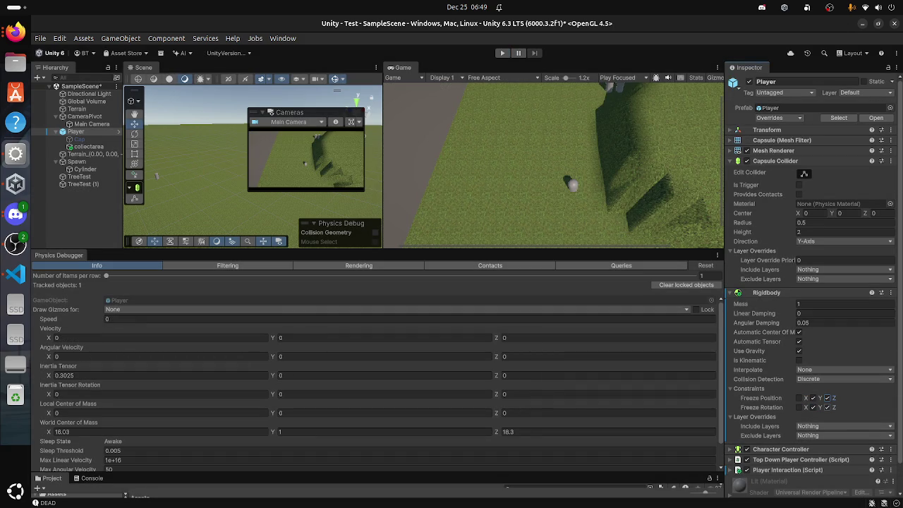
- Test-run the Player in Play mode, moving it along the terrain, then stop
key("ctrl+p")
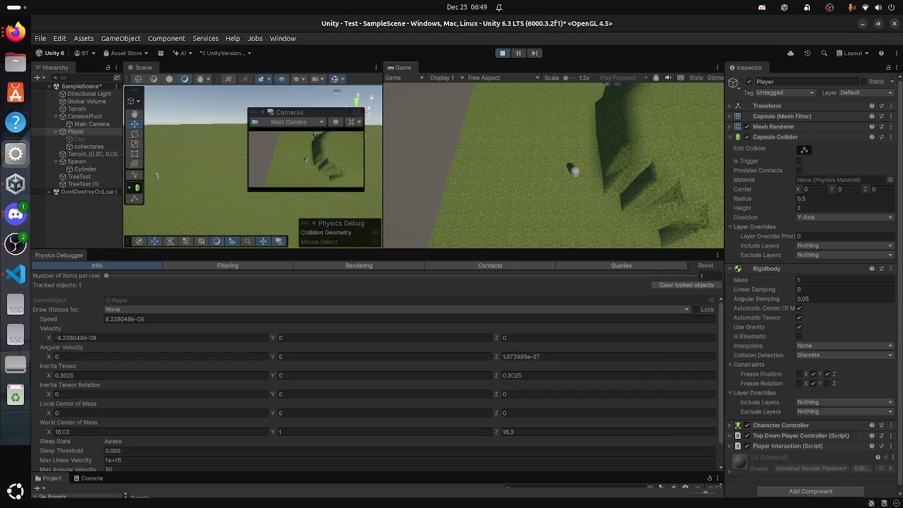
key("d")
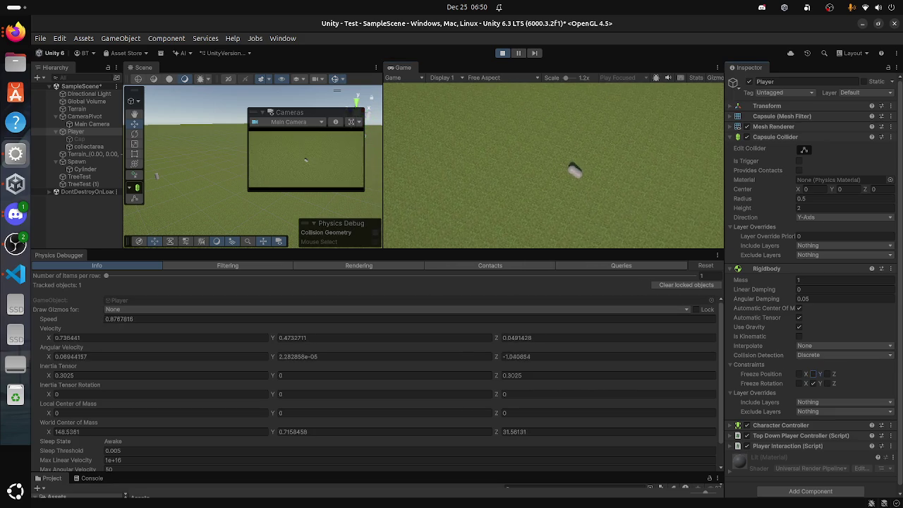
key("ctrl+p")
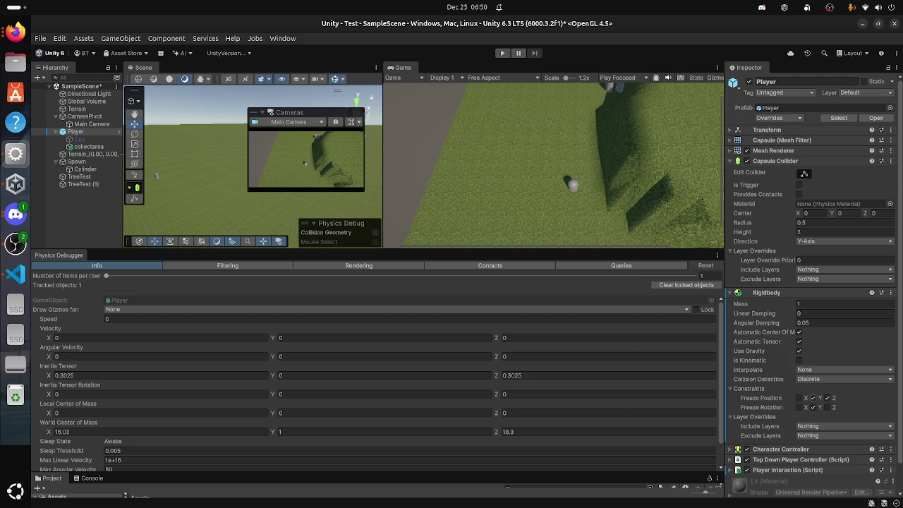
- Release Freeze Position Y, test-run again, then select CameraPivot > Main Camera
left_click(813, 398)
key("ctrl+p")
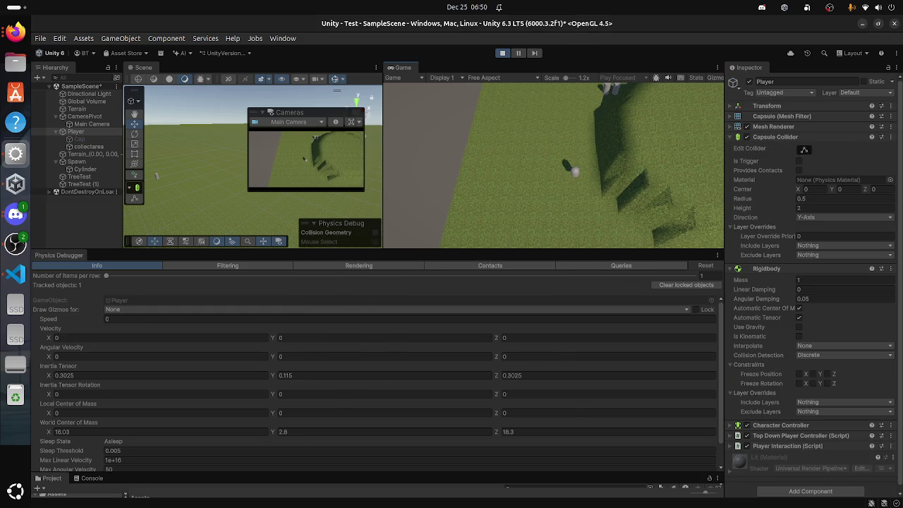
key("w")
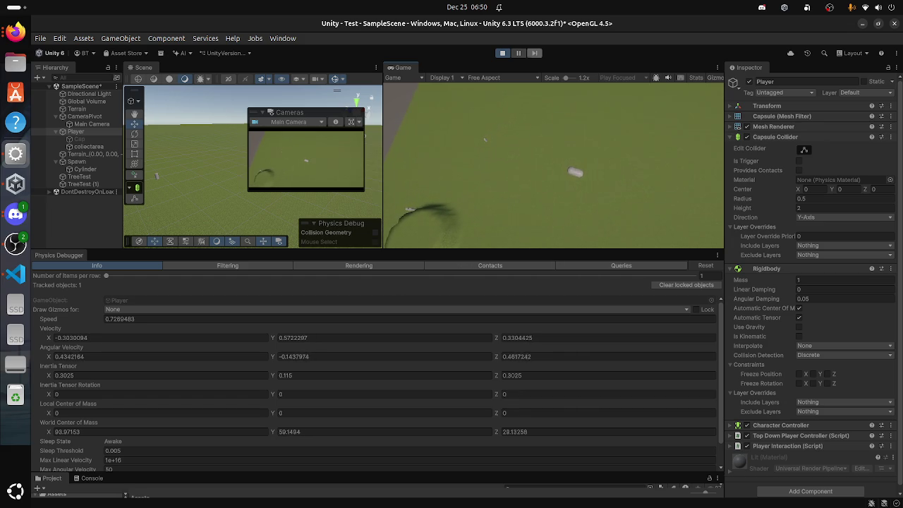
key("ctrl+p")
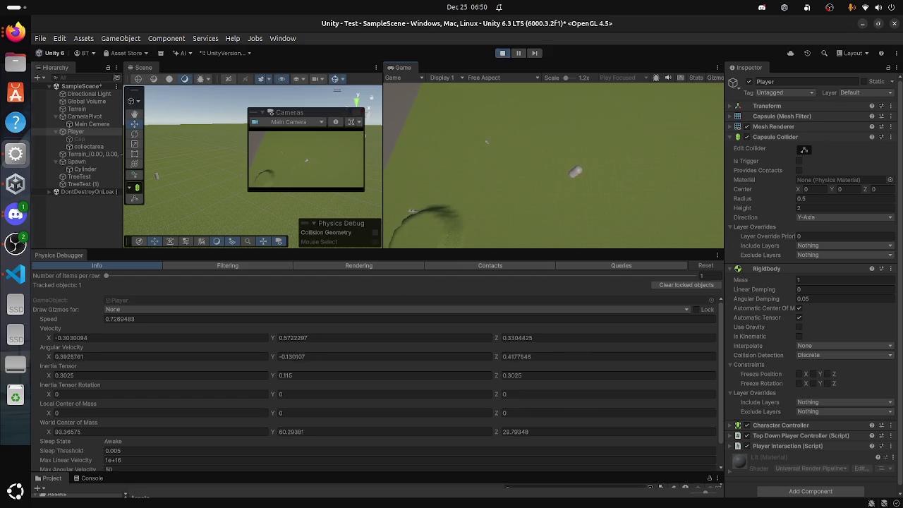
left_click(85, 117)
left_click(91, 124)
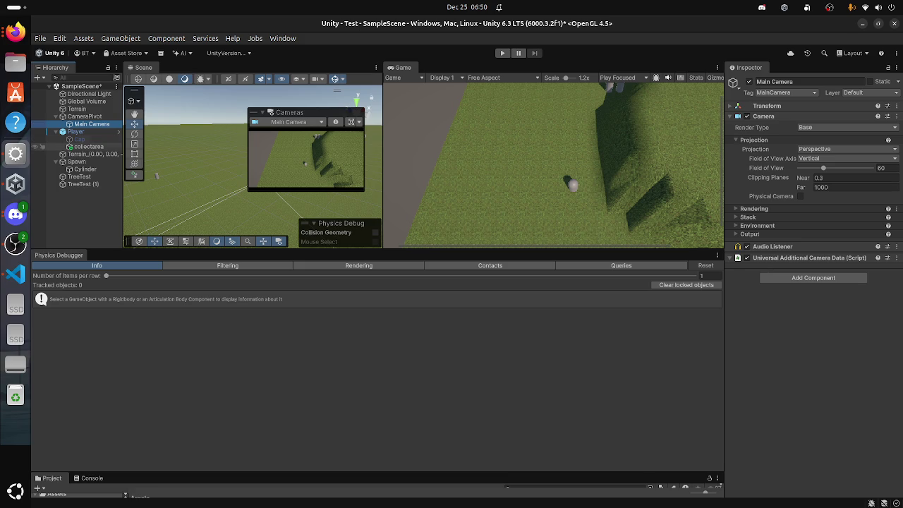
- Inspect Player, its Cap child and Terrain, then bring VS Code with Update.txt forward
left_click(75, 131)
left_click(75, 139)
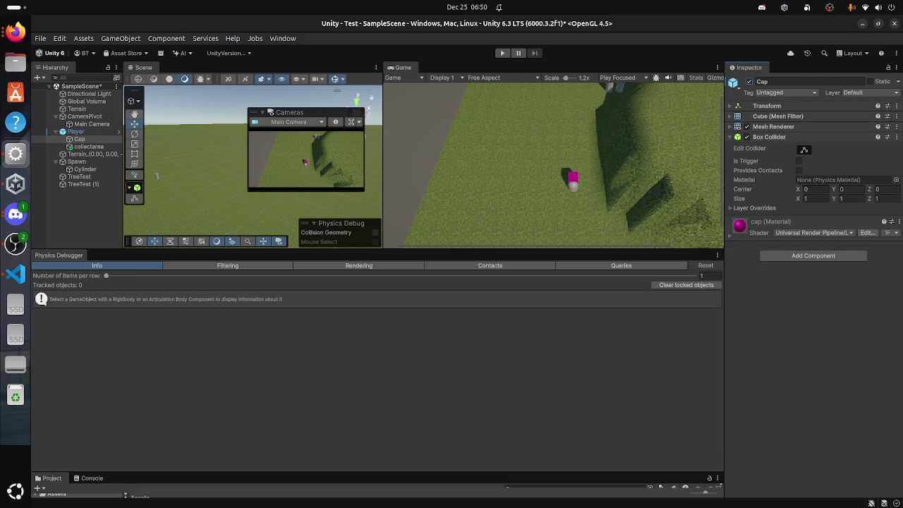
left_click(85, 153)
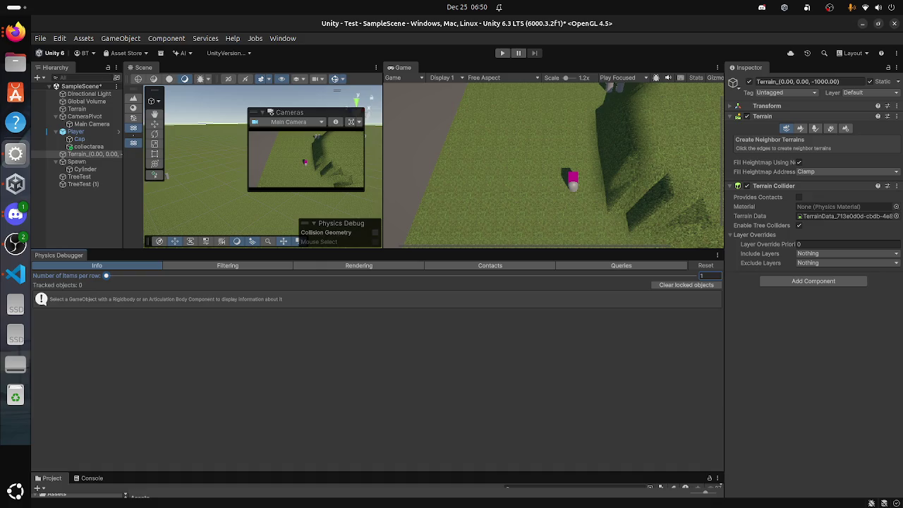
key("super")
left_click(674, 290)
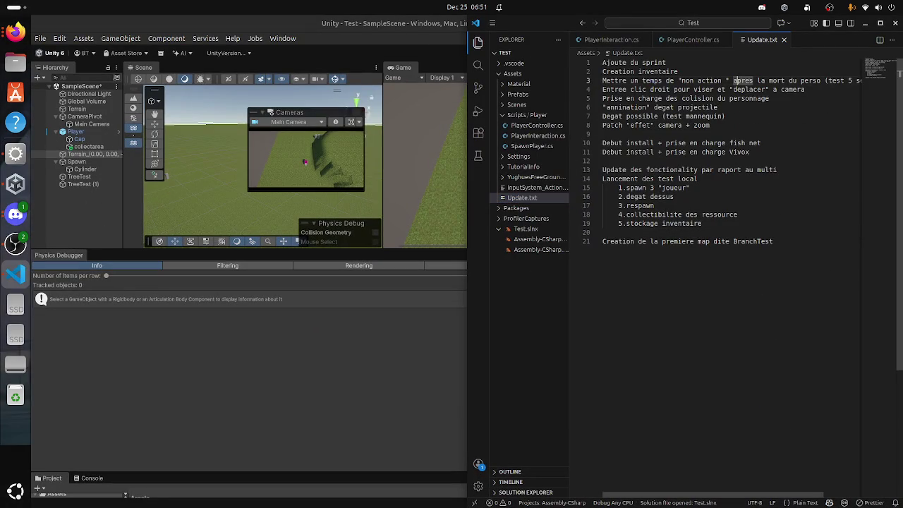
- Change Update.txt's first line to 'Patch du mouvement URGENT', save it, and return to Unity
key("ctrl+BackSpace")
key("ctrl+BackSpace")
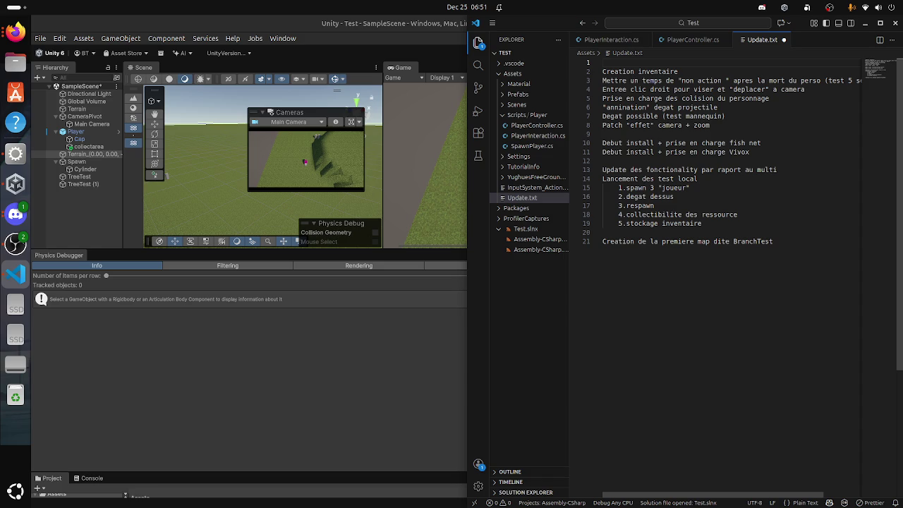
type("Ptch de")
key("BackSpace")
key("BackSpace")
key("BackSpace")
type("atch du mou")
key("BackSpace")
key("BackSpace")
type("t URGENT")
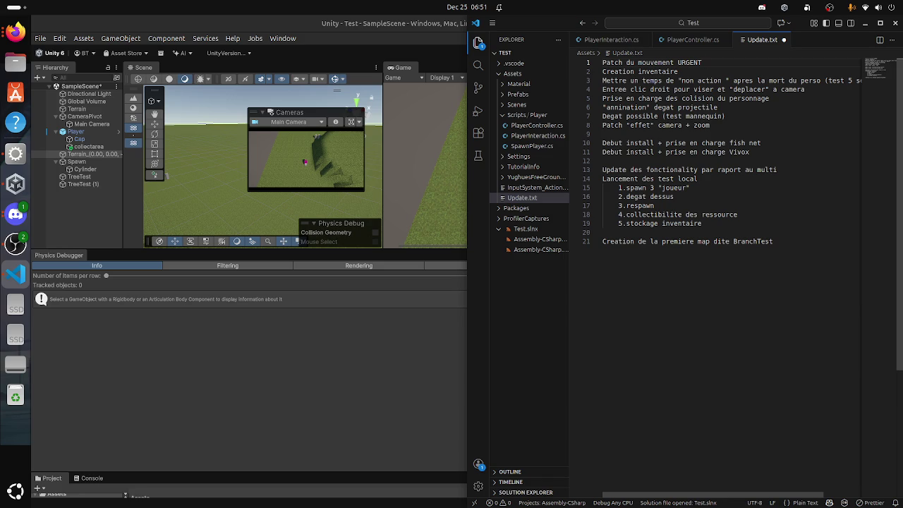
key("Return")
key("ctrl+s")
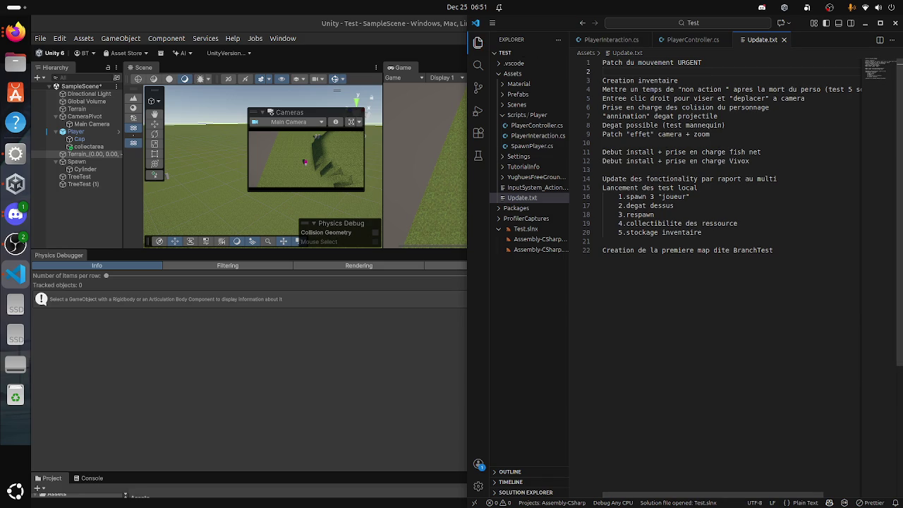
key("alt+Tab")
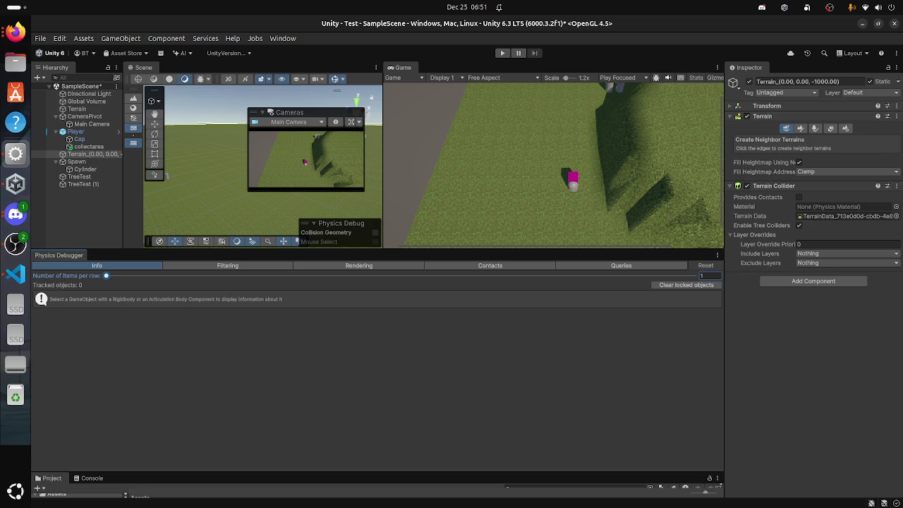
- Drop the terrain tool and select the Player to inspect its Rigidbody, then switch to VS Code
key("w")
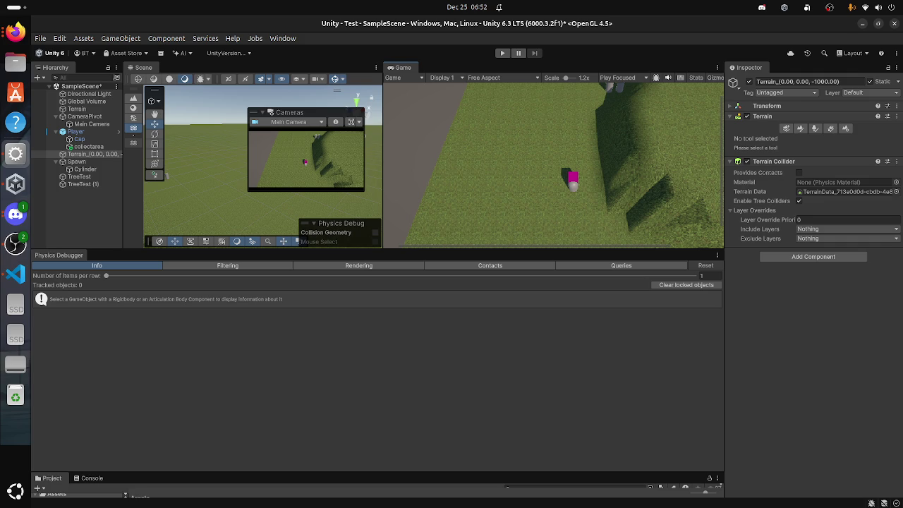
left_click(42, 131)
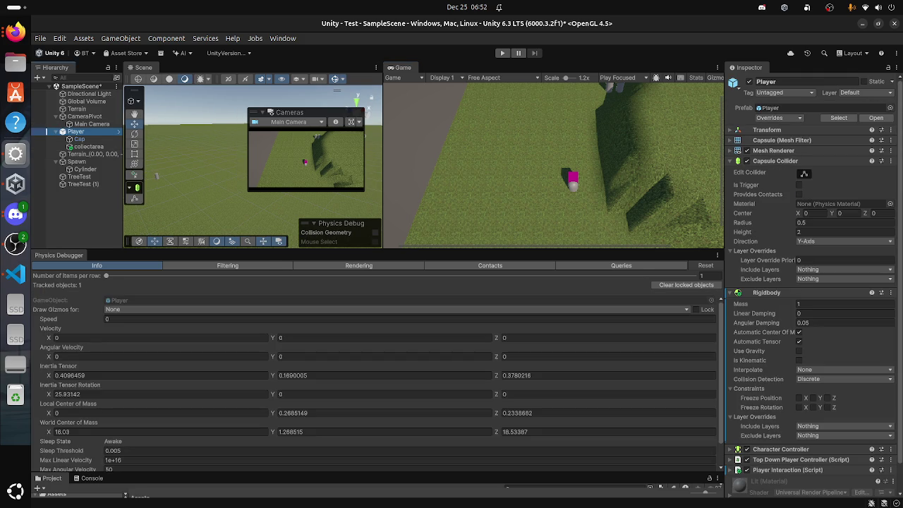
key("super")
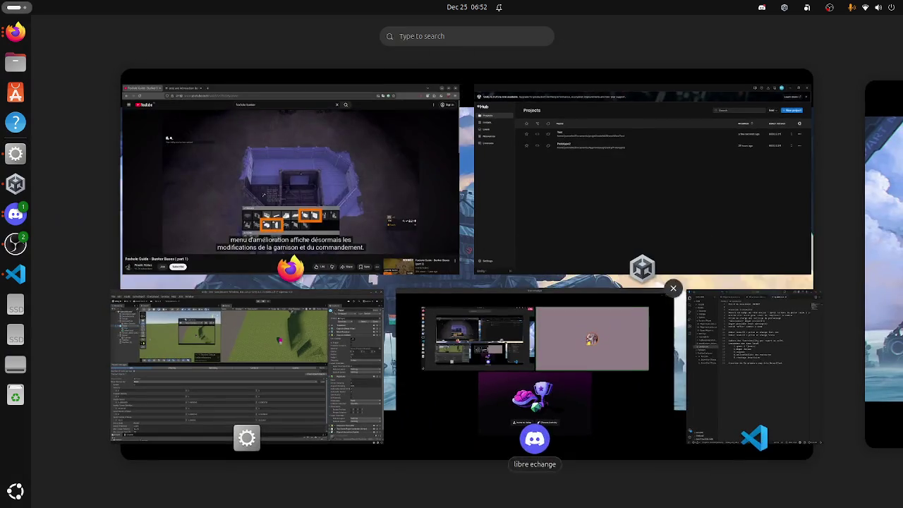
left_click(786, 363)
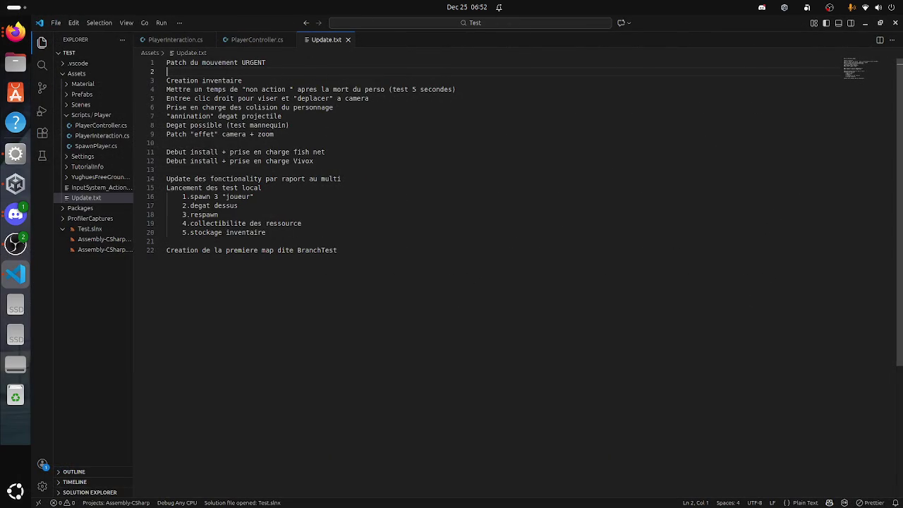
- Open PlayerController.cs and go to the end of HandleInput
left_click(101, 135)
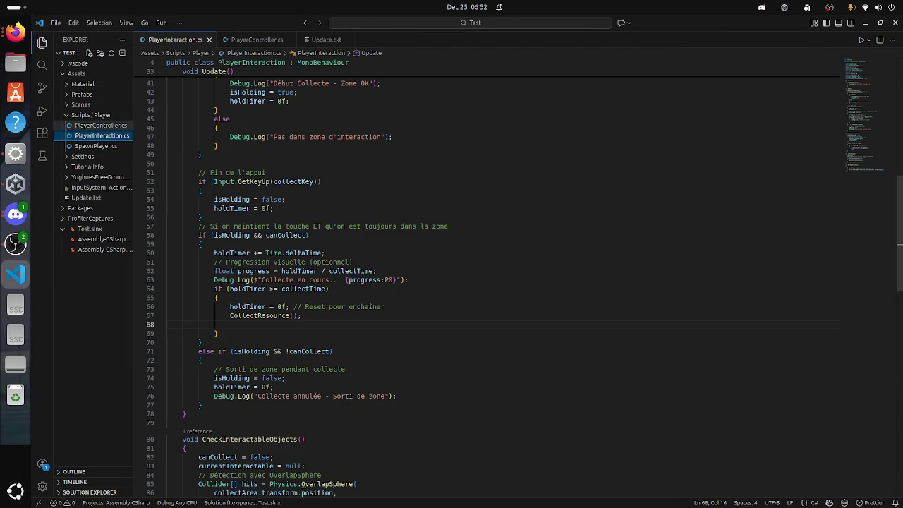
left_click(100, 125)
scroll(285, 377, "up", 4)
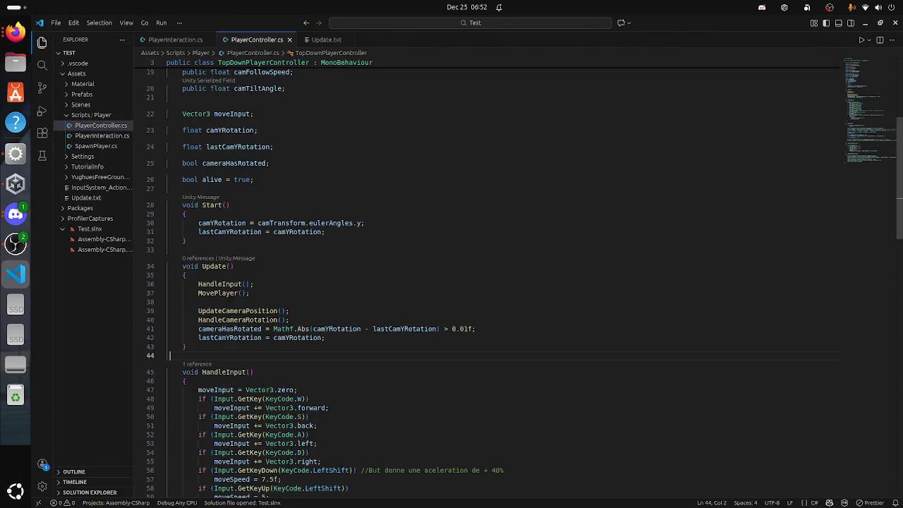
scroll(285, 377, "down", 8)
mouse_move(310, 210)
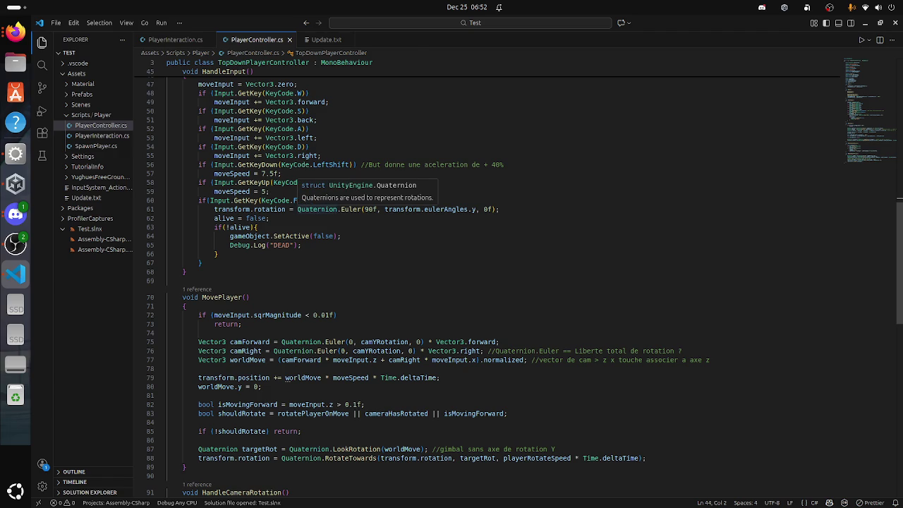
left_click(185, 271)
scroll(185, 271, "down", 5)
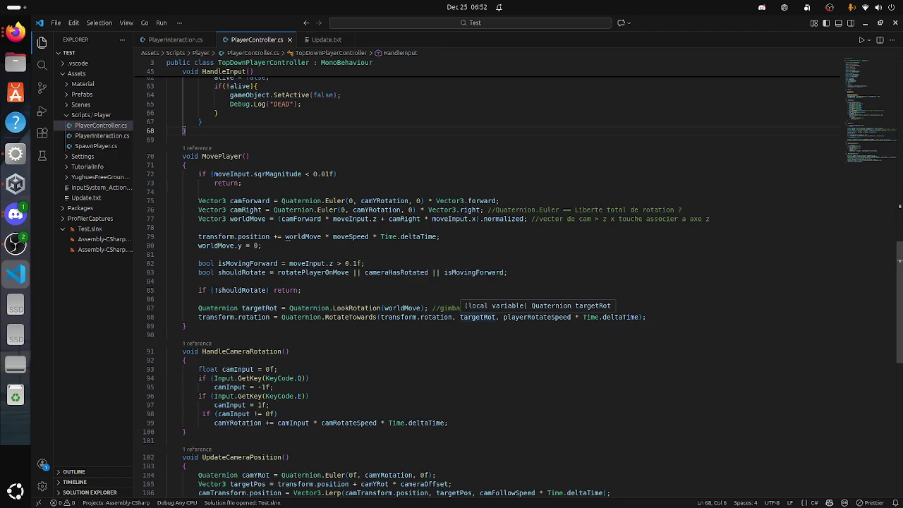
scroll(480, 316, "up", 6)
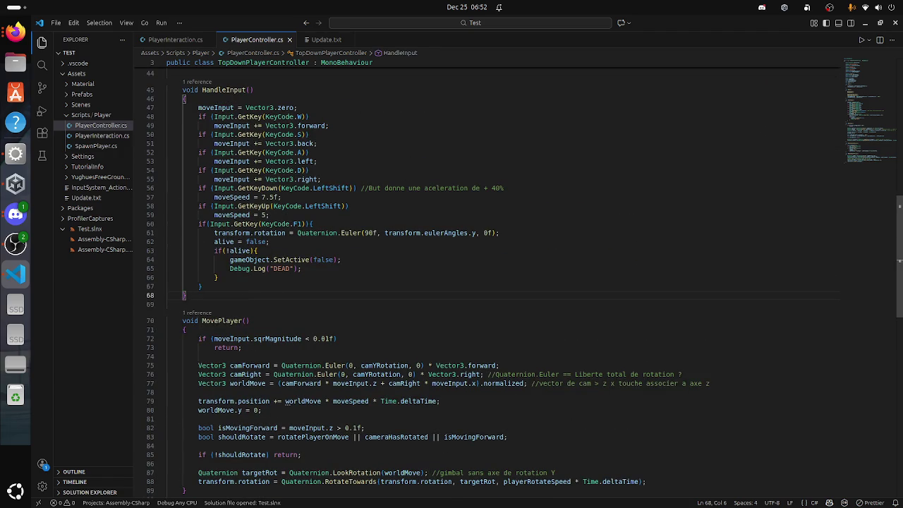
- Comment out the line 61 death rotation with // and switch back to Unity
key("Up")
key("Up")
key("Up")
type("//")
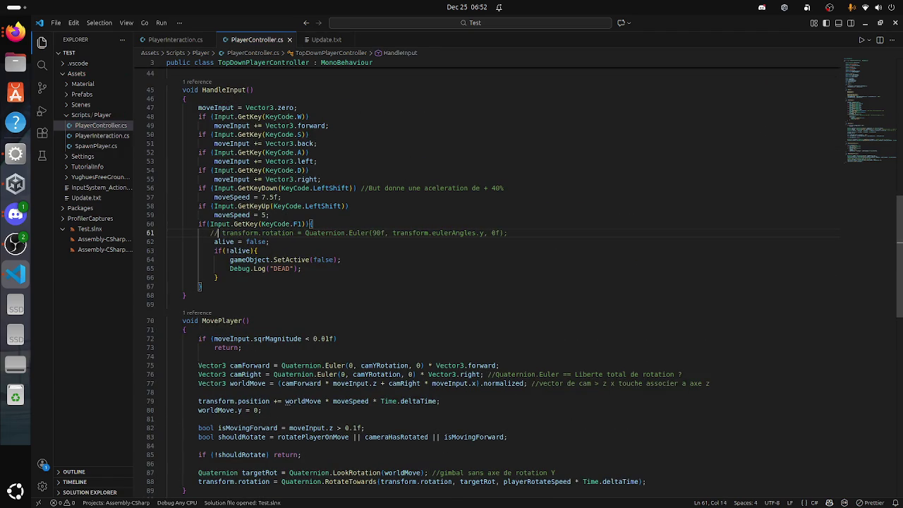
key("super")
left_click(15, 154)
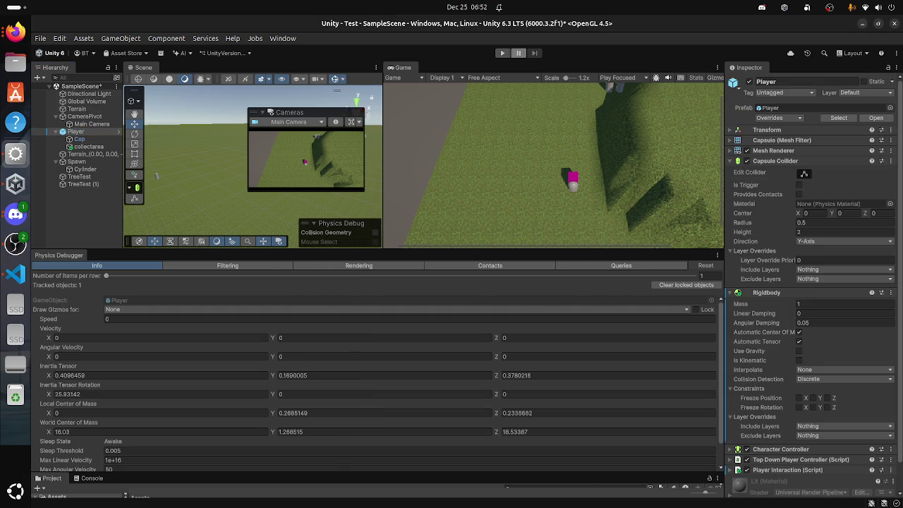
- Run a quick Play test, then frame and orbit the Scene view around the Player
key("ctrl+p")
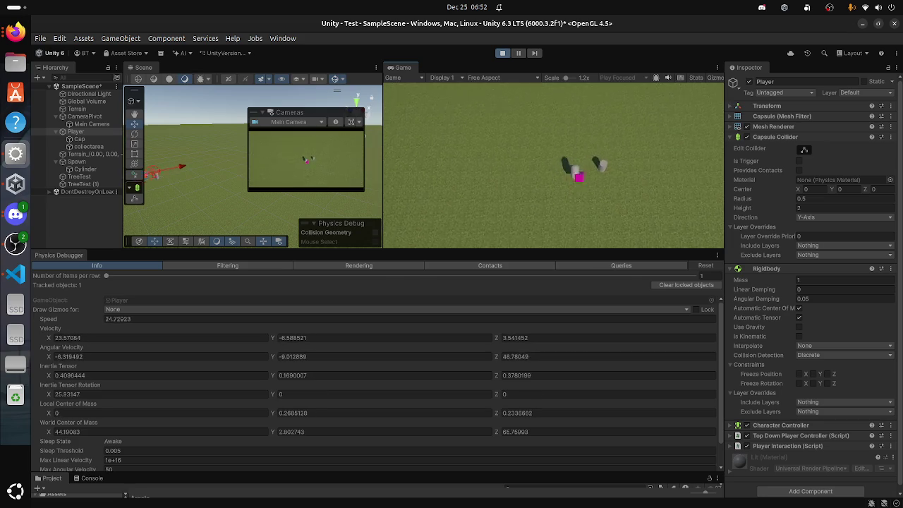
key("ctrl+p")
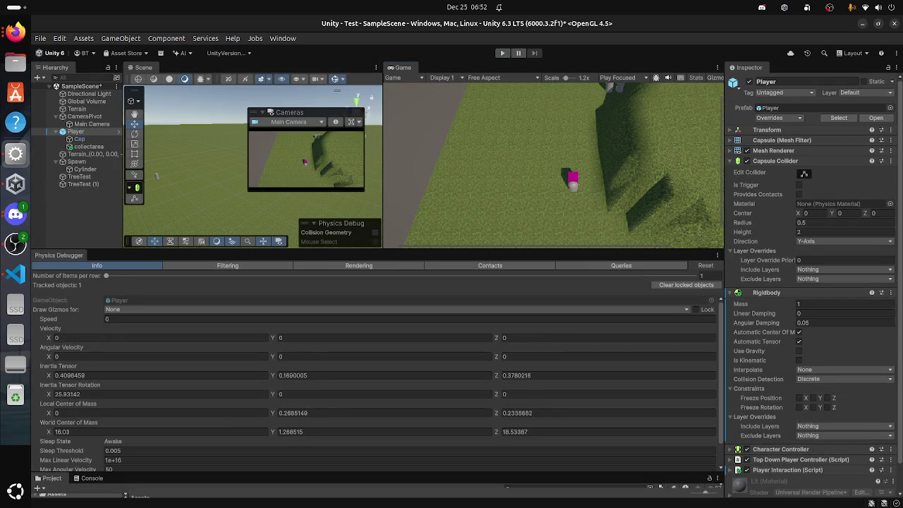
mouse_move(252, 112)
left_mouse_down()
mouse_move(177, 116)
mouse_move(185, 130)
mouse_move(252, 97)
left_mouse_up()
key("f")
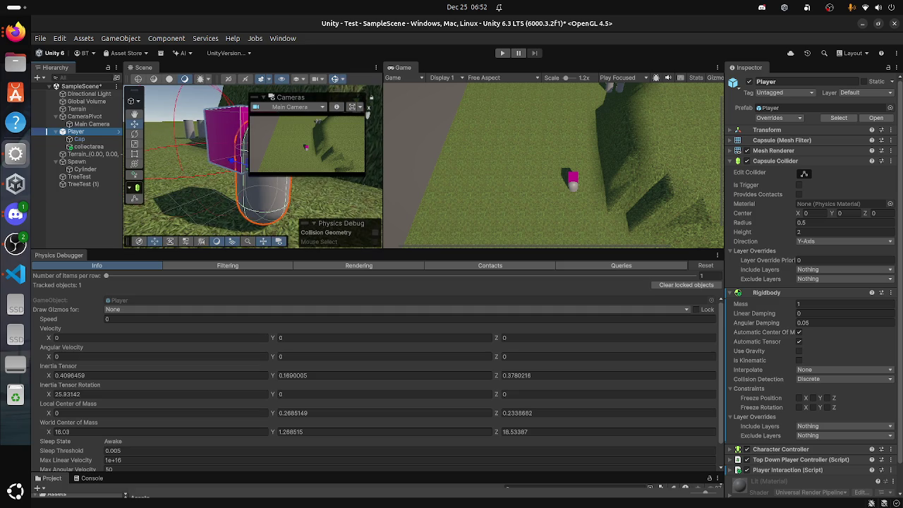
left_click_drag(254, 162, 215, 158)
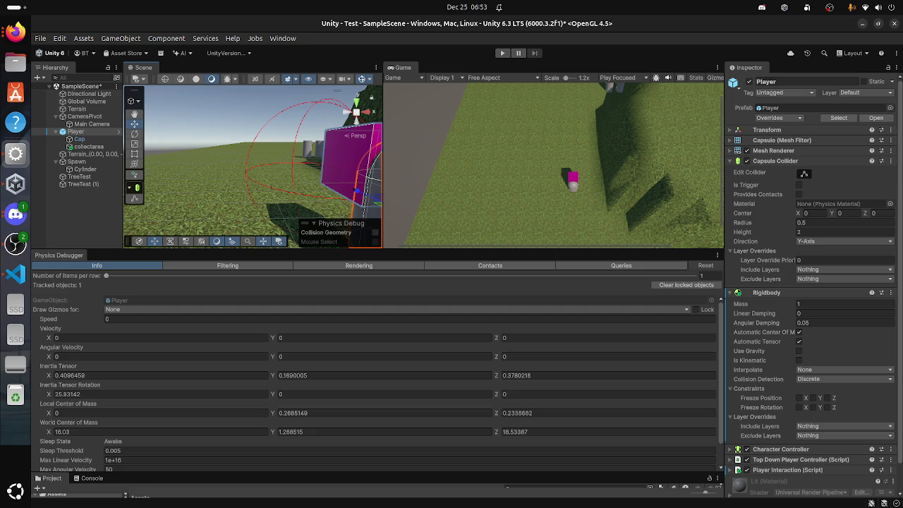
- Freeze Rotation X and Z on the Rigidbody and test-run the game again
left_click(799, 407)
left_click(827, 407)
key("ctrl+p")
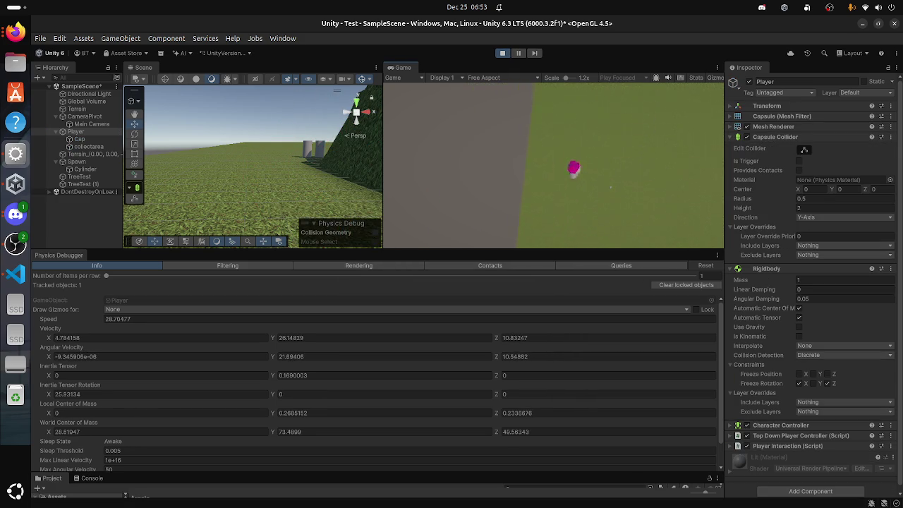
left_click(502, 53)
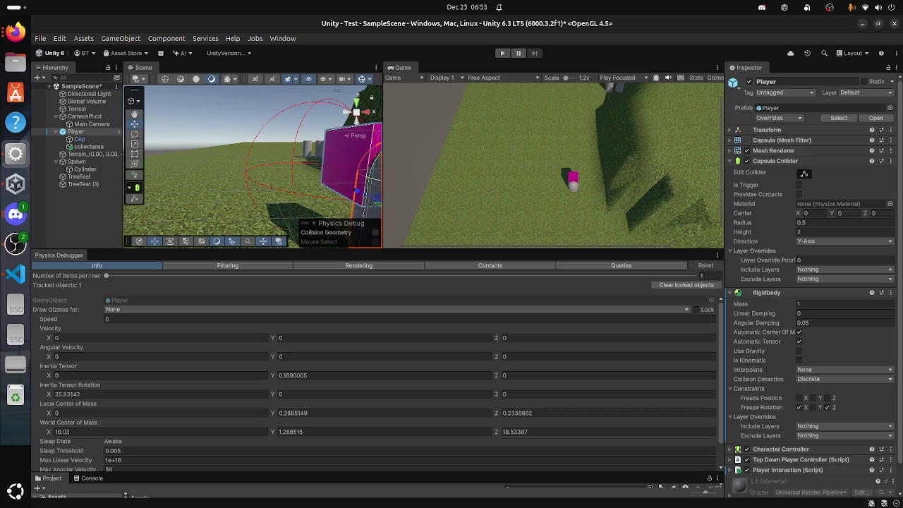
- Enable Collision Geometry in the Physics Debug overlay, zoom out, and run a Play test
left_click(375, 233)
scroll(253, 166, "down", 2)
scroll(268, 165, "down", 3)
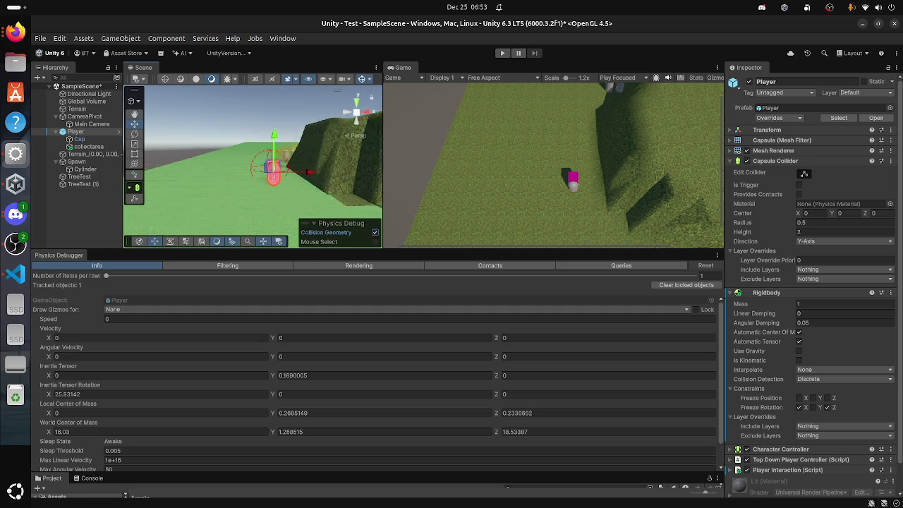
key("ctrl+p")
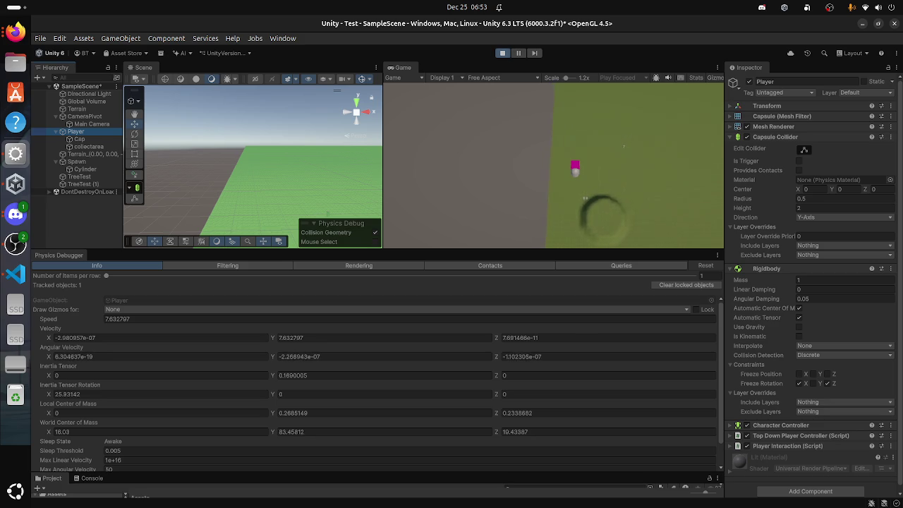
key("ctrl+p")
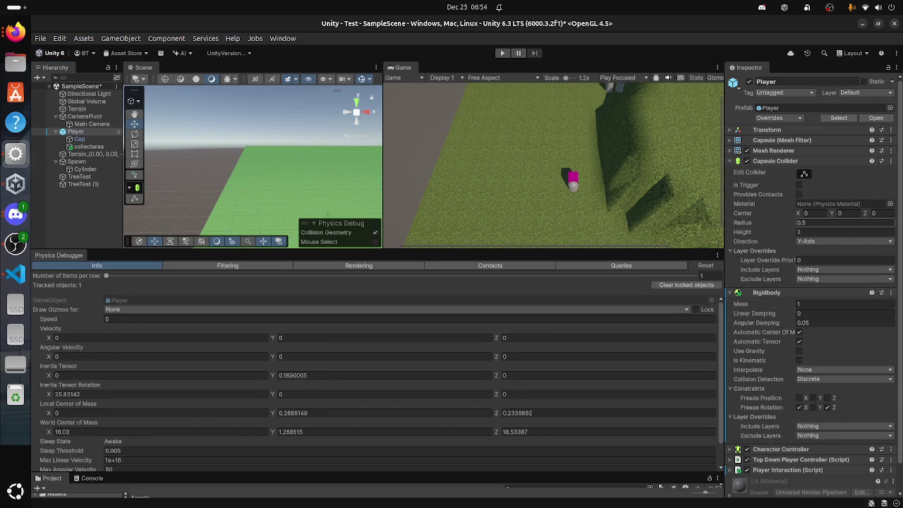
- Set the Capsule Collider Radius to 1 after trying 0.23 and 0.5
left_click(845, 222)
type("0.23")
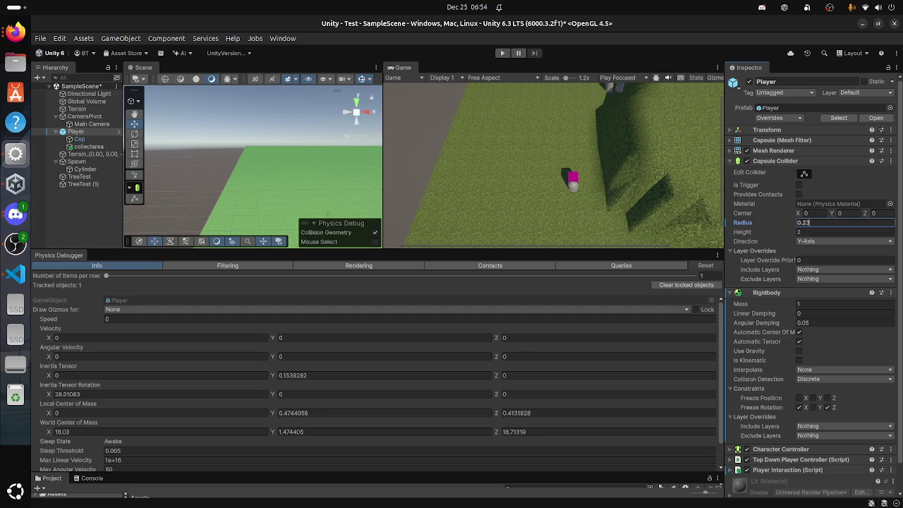
type("0.5")
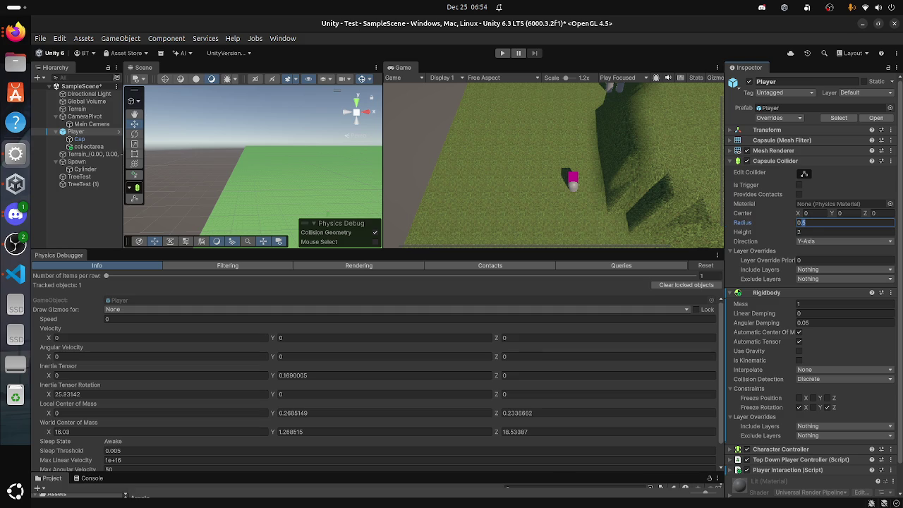
key("BackSpace")
key("BackSpace")
key("BackSpace")
type("1")
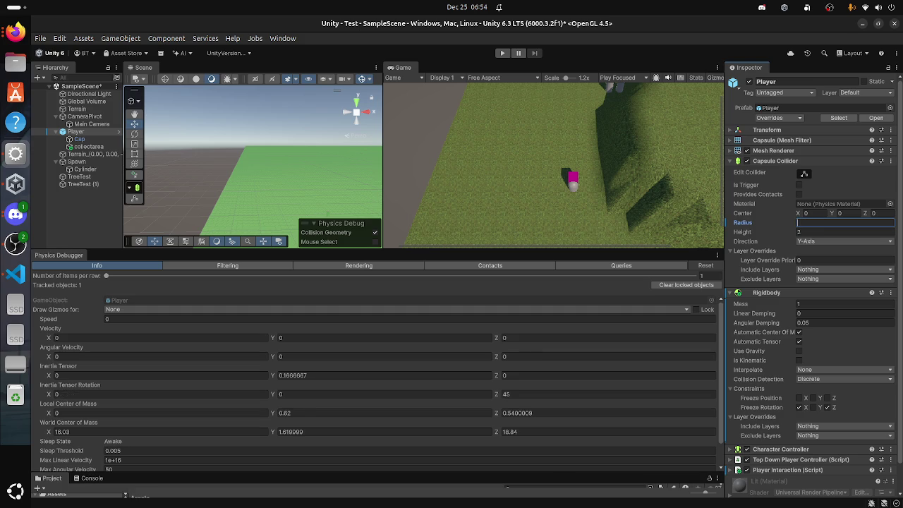
- Test-play the scene, trying Rigidbody Mass 0.5 during play, then stop
key("ctrl+p")
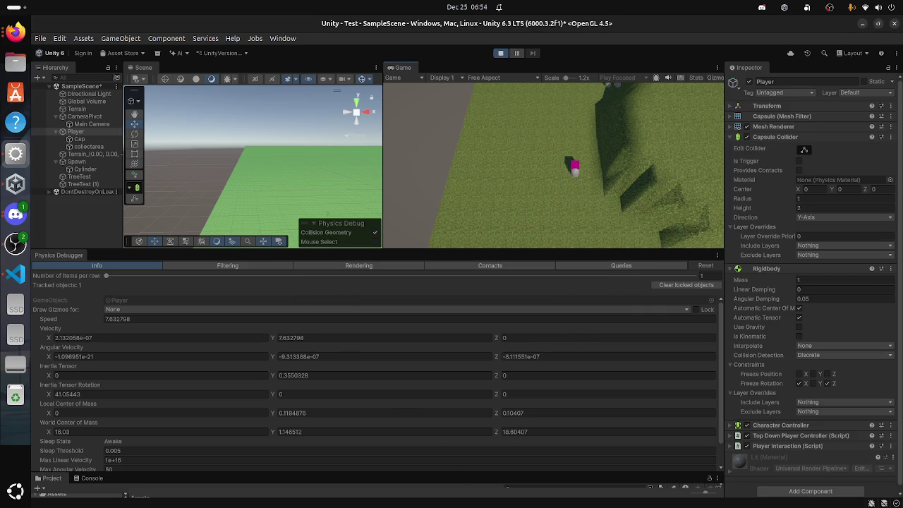
left_click(812, 280)
type("0.5")
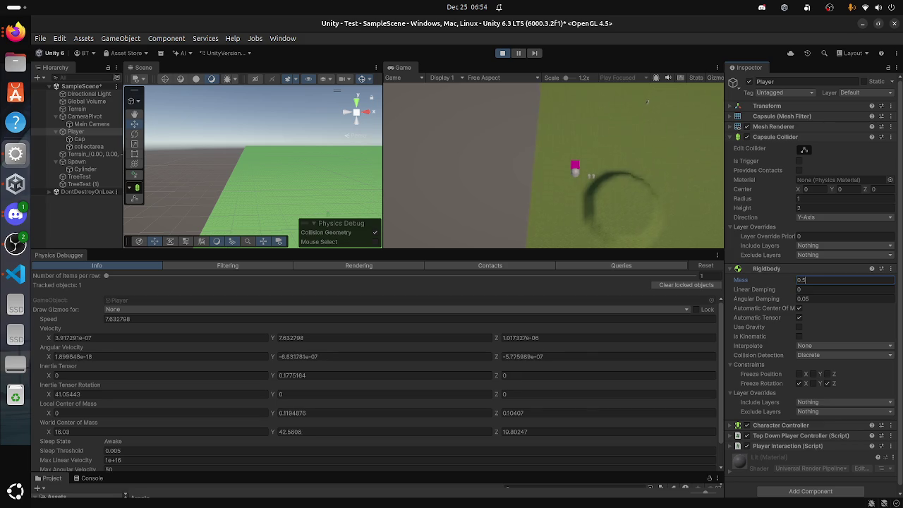
key("ctrl+p")
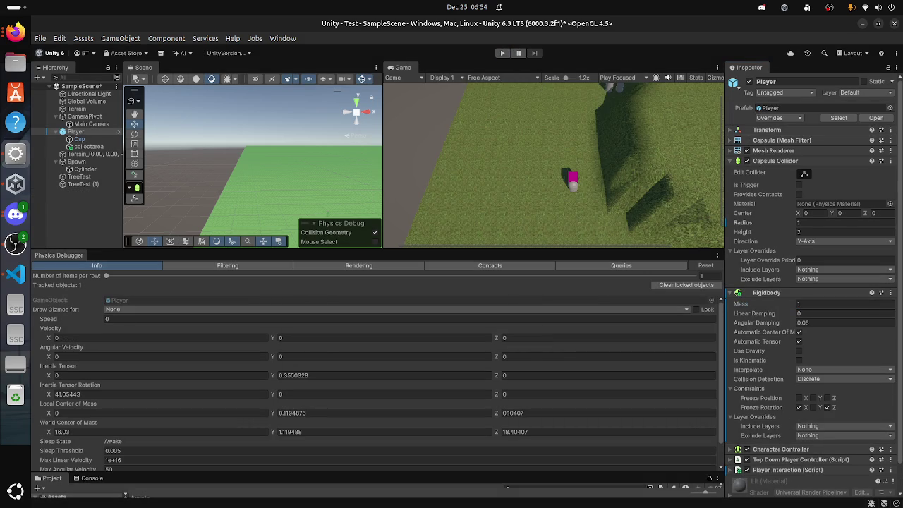
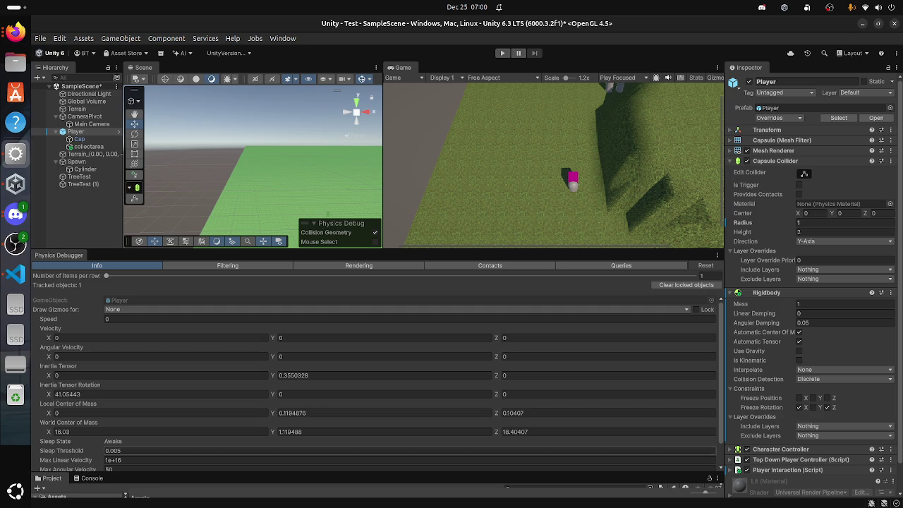
- Enlarge the Project area to show the Assets folders and give the Physics Debugger more rows
mouse_move(374, 473)
left_mouse_down()
mouse_move(374, 357)
mouse_move(374, 390)
left_mouse_up()
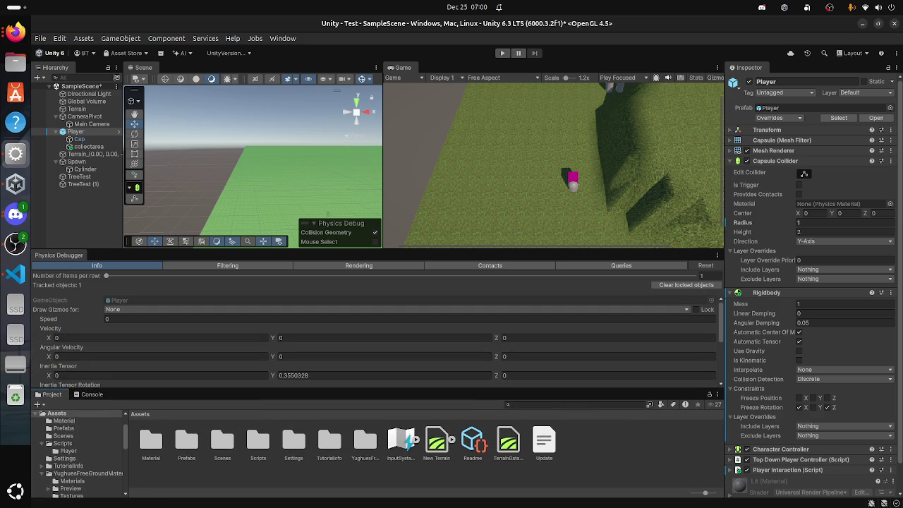
left_click_drag(374, 249, 374, 202)
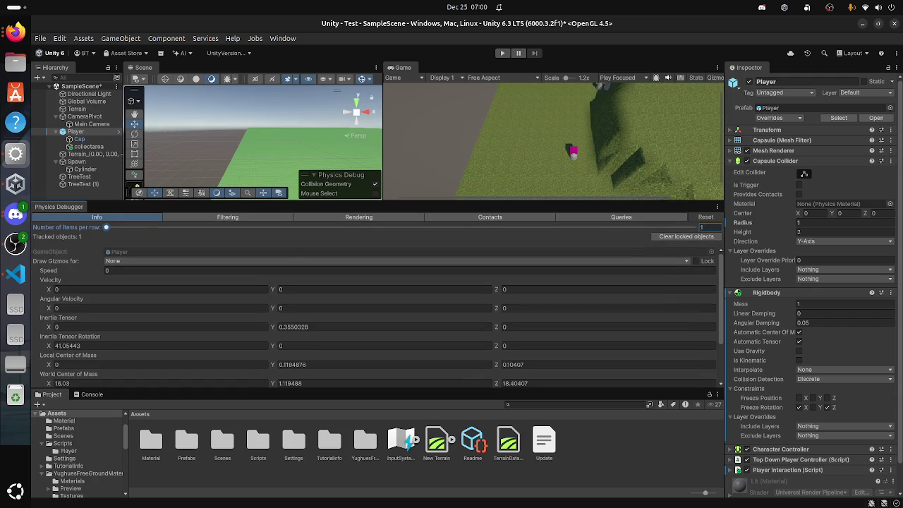
scroll(374, 317, "down", 3)
scroll(374, 314, "up", 3)
key("super")
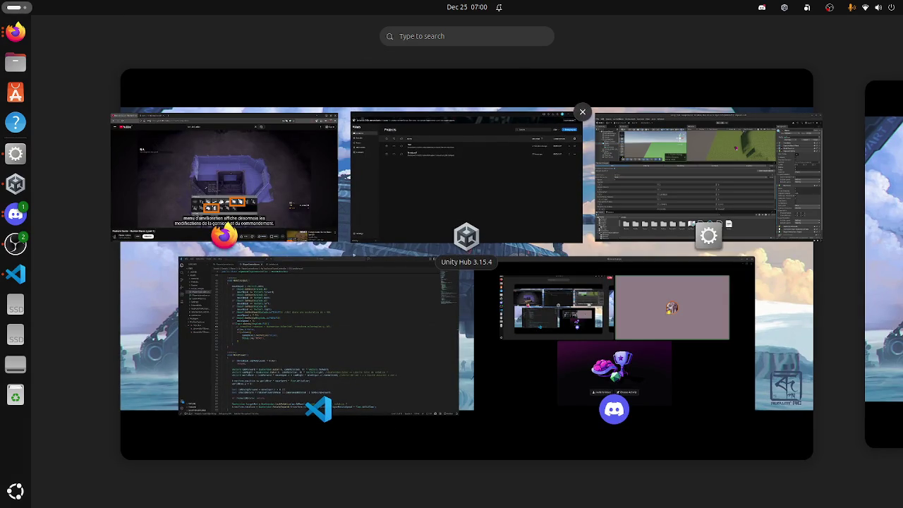
- Search the web in Firefox for 'sheet list math unity' and open the GitHub Unity.Mathematics cheat sheet
left_click(224, 177)
key("ctrl+t")
type("sheet list math ")
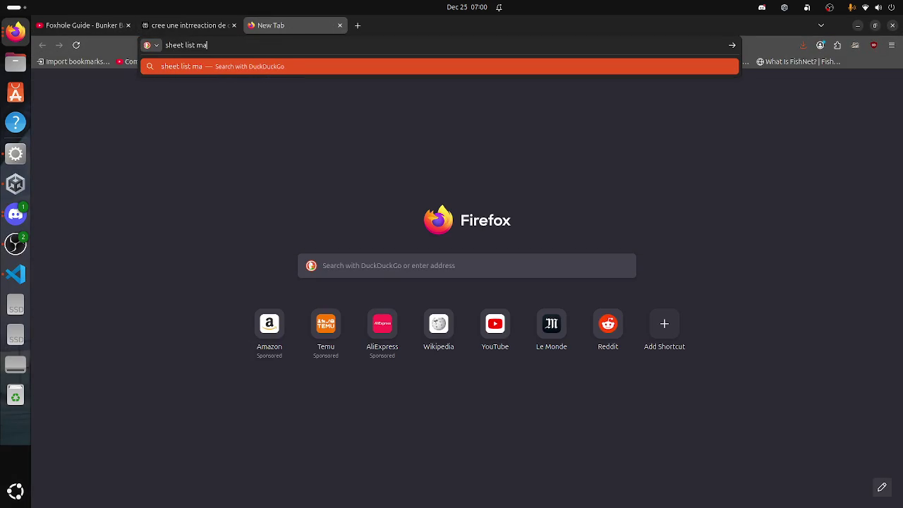
type("unity")
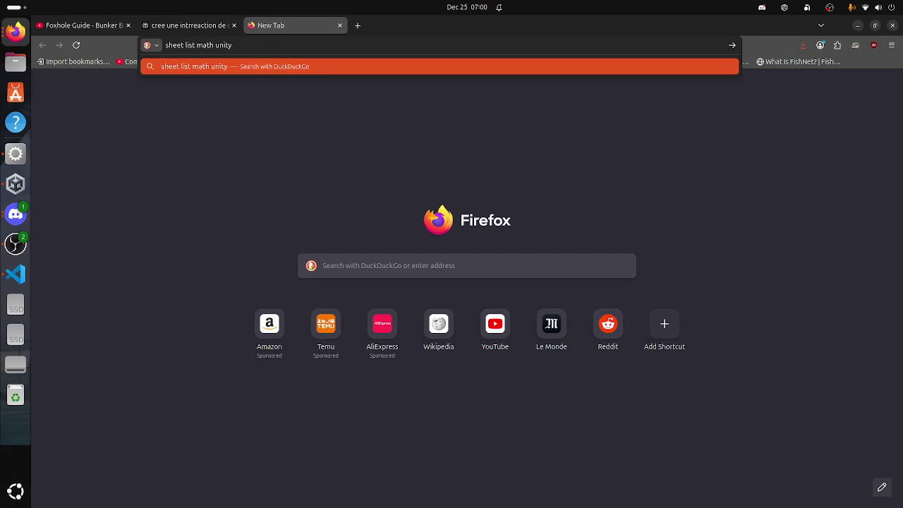
key("Return")
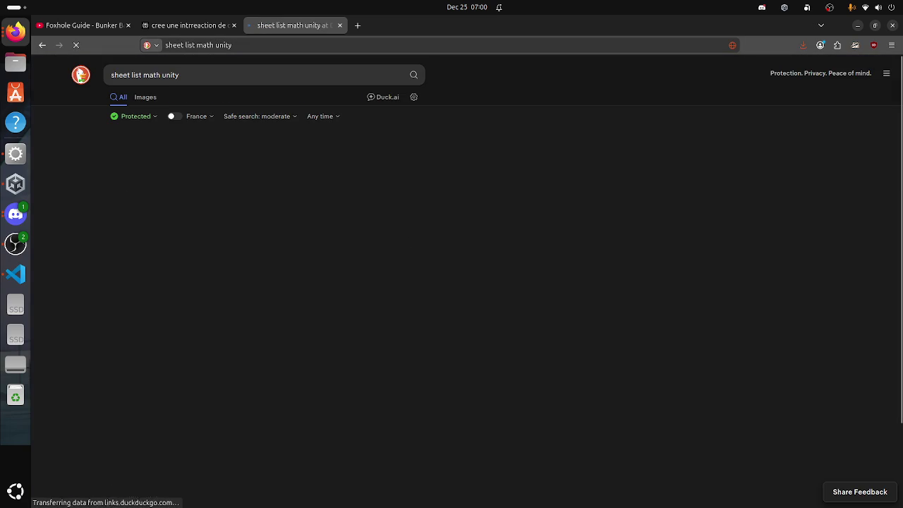
left_click(198, 231)
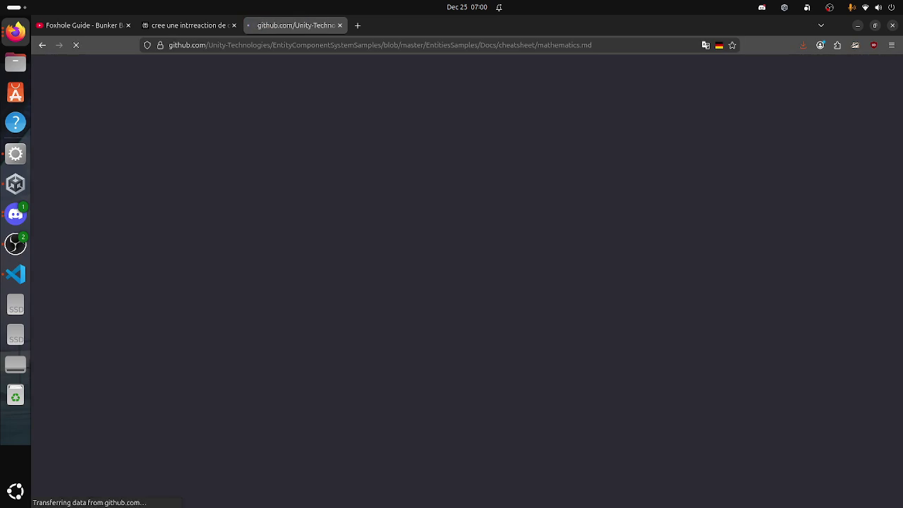
- Read through the mathematics.md cheat sheet and bookmark the page
scroll(452, 282, "down", 4)
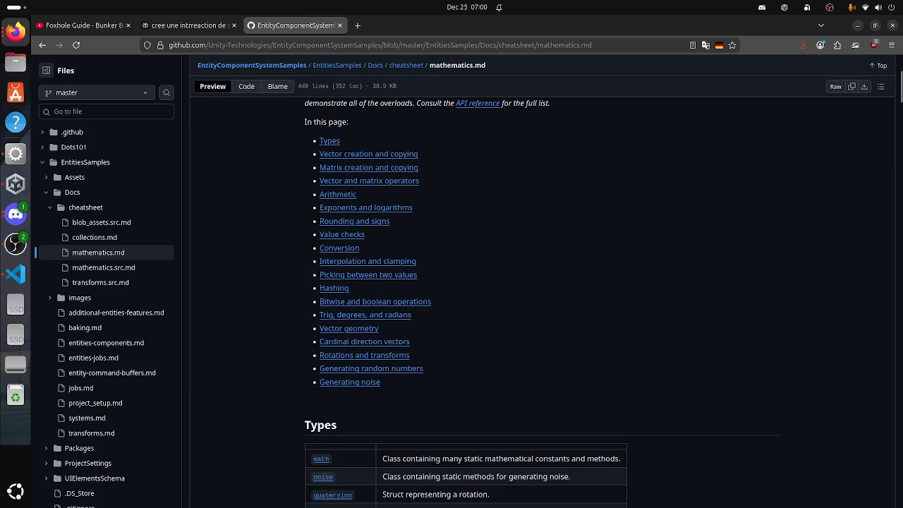
scroll(542, 302, "down", 5)
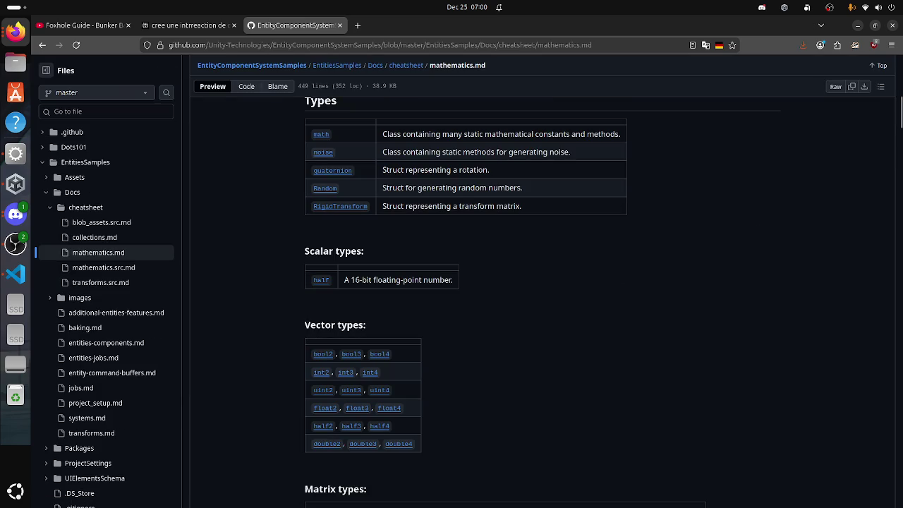
triple_click(428, 170)
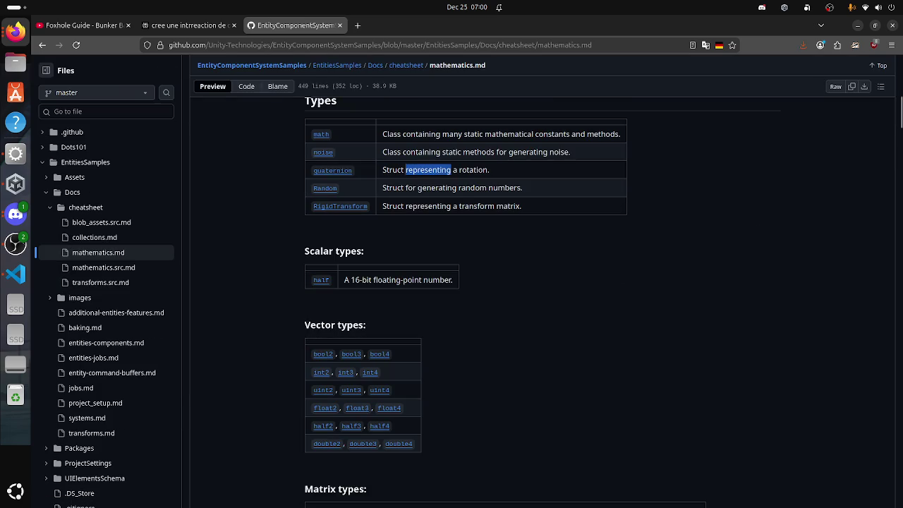
left_click(436, 157)
scroll(452, 282, "down", 4)
scroll(542, 304, "up", 2)
key("ctrl+d")
key("Return")
- Scroll further down the mathematics cheat sheet and open collections.md from the Files tree
scroll(542, 303, "down", 5)
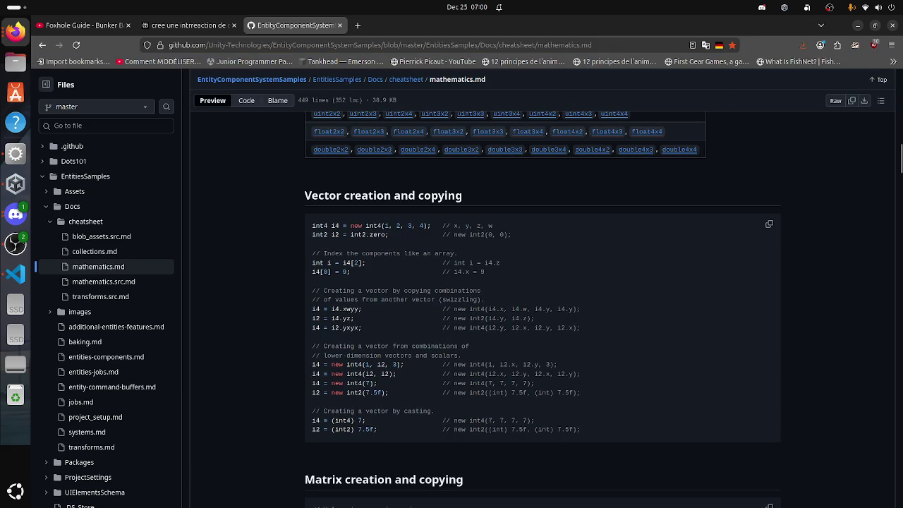
scroll(542, 303, "down", 4)
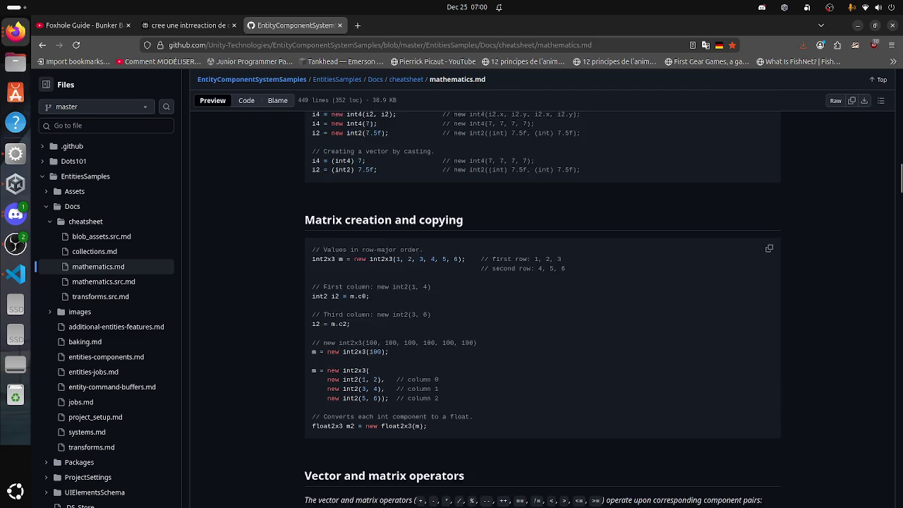
scroll(542, 304, "down", 1)
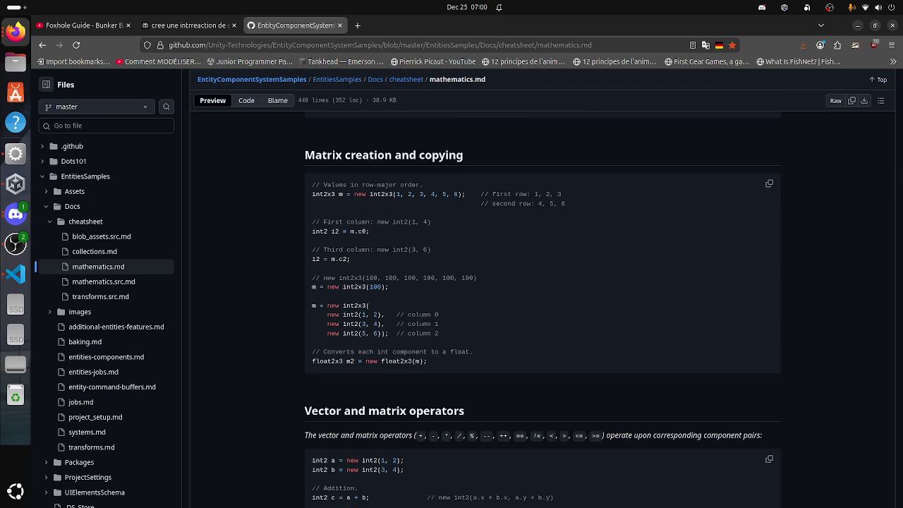
scroll(542, 303, "down", 4)
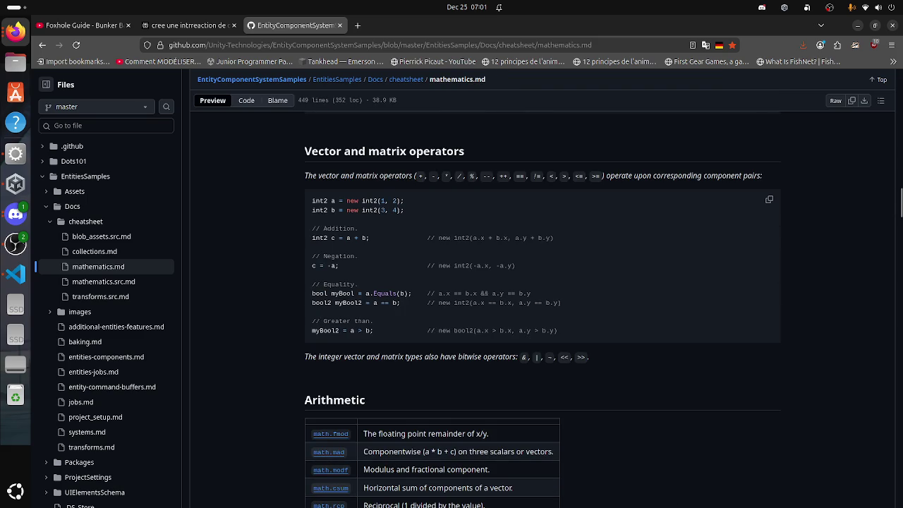
scroll(542, 304, "down", 7)
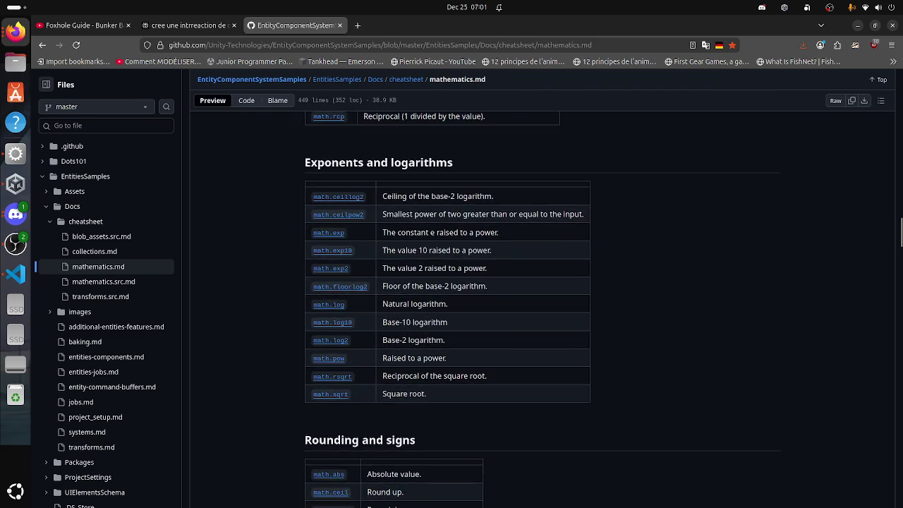
scroll(542, 309, "down", 5)
scroll(542, 308, "down", 7)
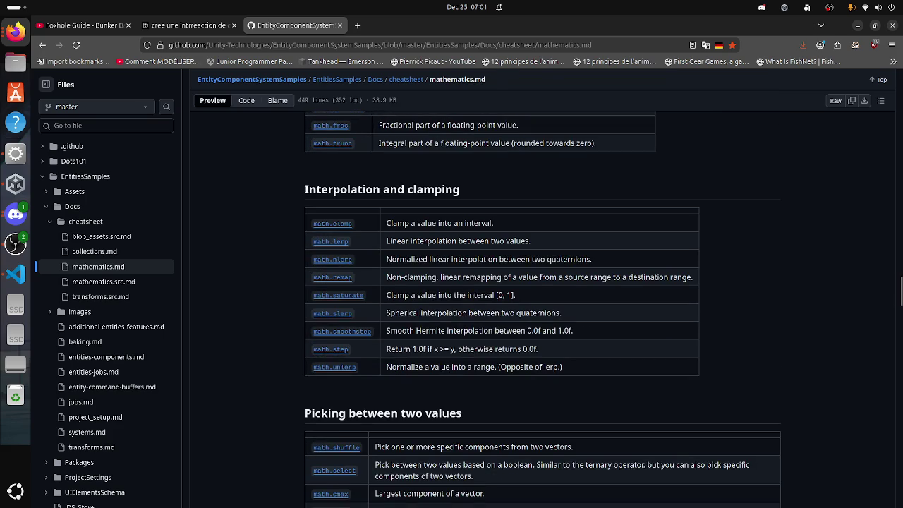
scroll(542, 304, "down", 2)
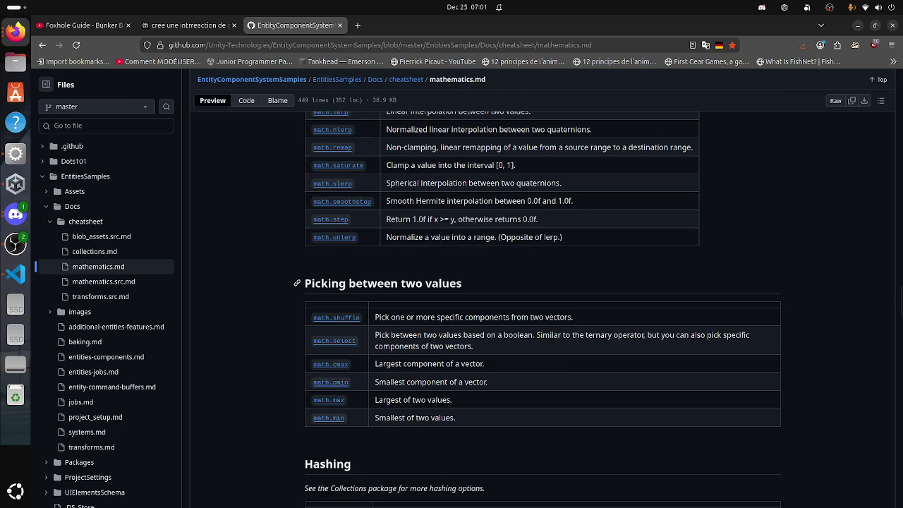
left_click(94, 251)
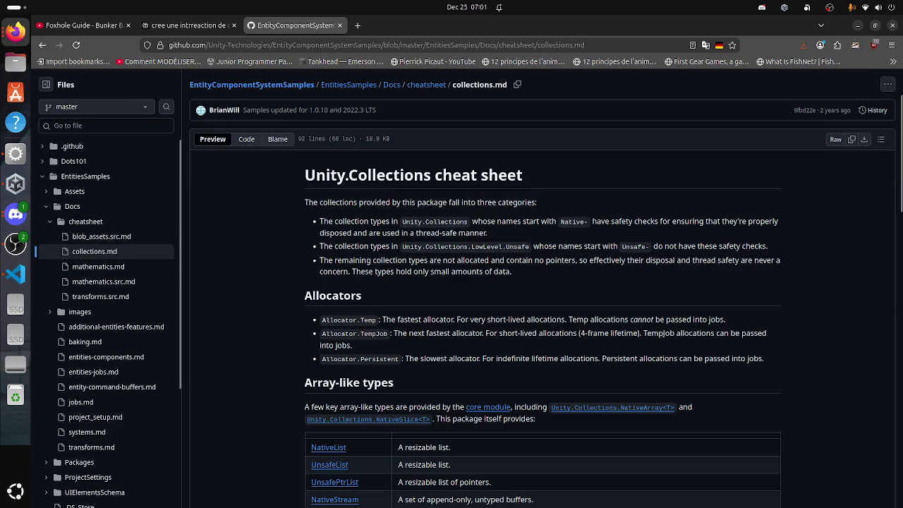
- Read through the collections.md cheat sheet, then go back to the previous page
scroll(542, 303, "down", 4)
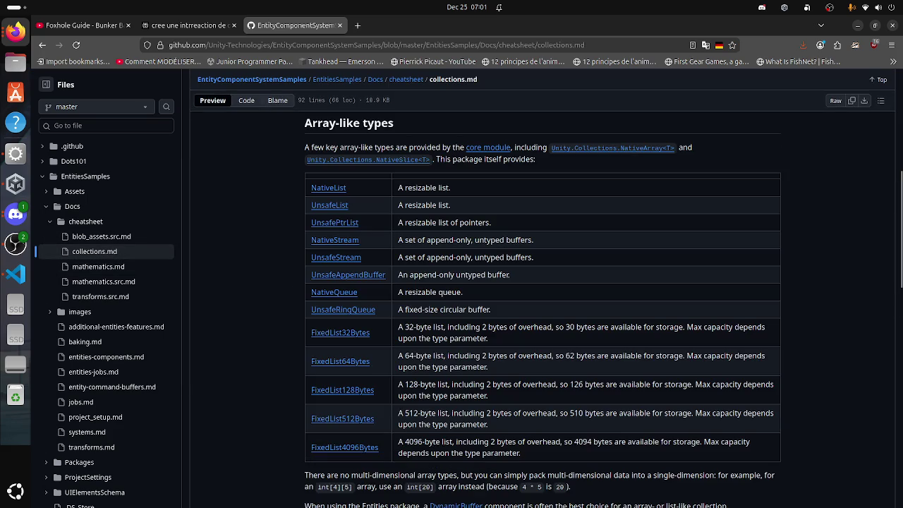
scroll(335, 157, "down", 2)
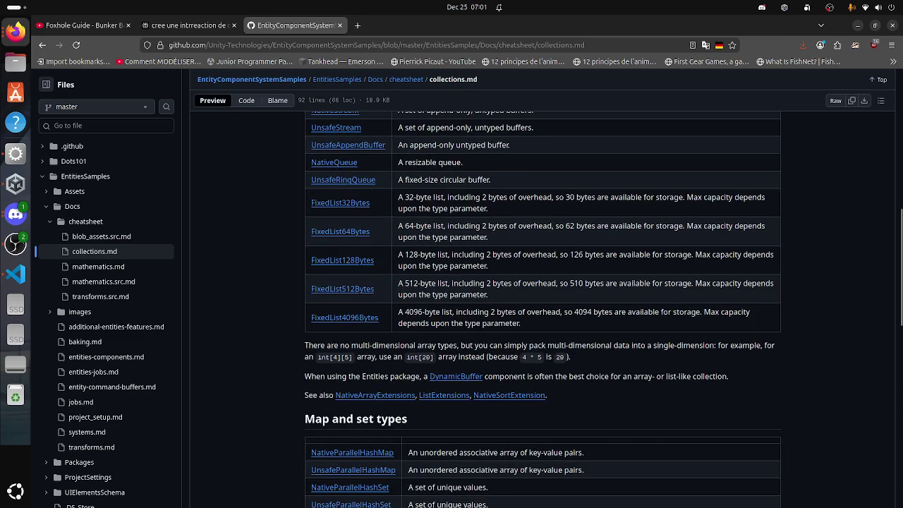
scroll(335, 157, "up", 1)
scroll(336, 158, "down", 5)
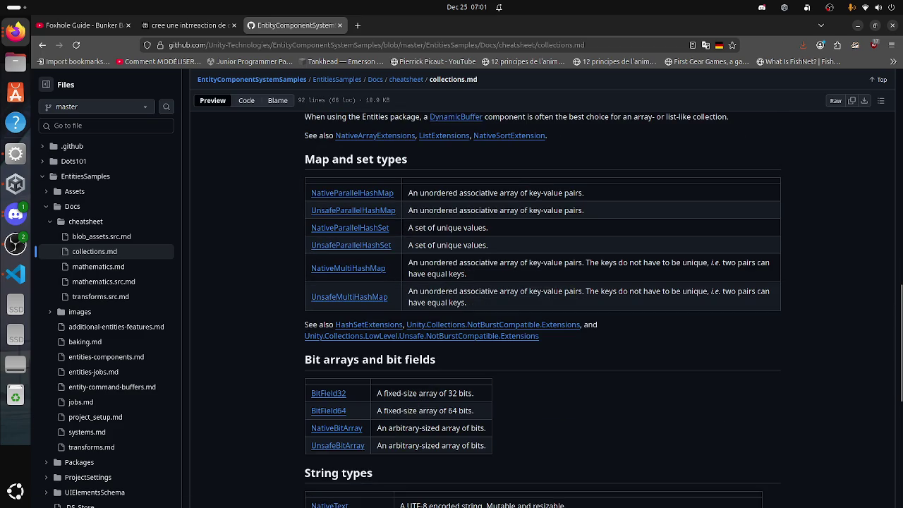
scroll(336, 158, "down", 5)
scroll(543, 303, "down", 1)
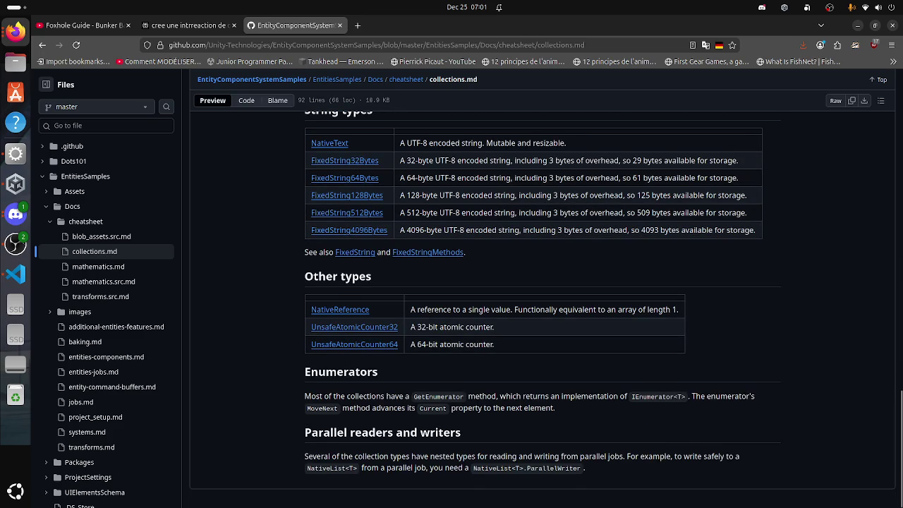
scroll(542, 303, "up", 10)
scroll(543, 304, "up", 5)
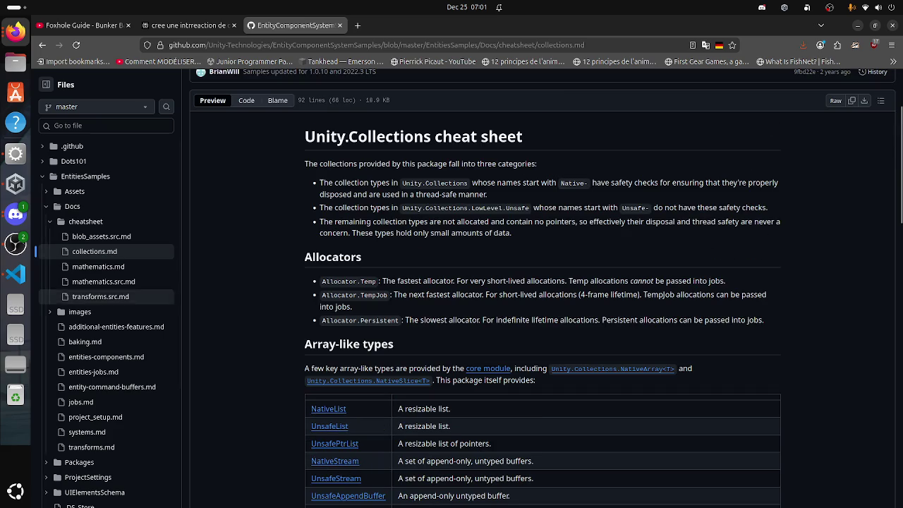
scroll(106, 299, "down", 3)
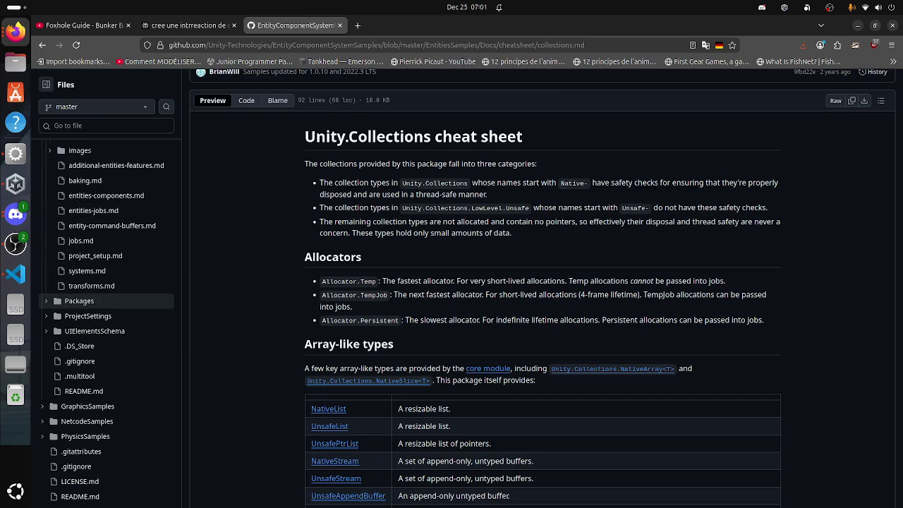
key("alt+Left")
key("alt+Left")
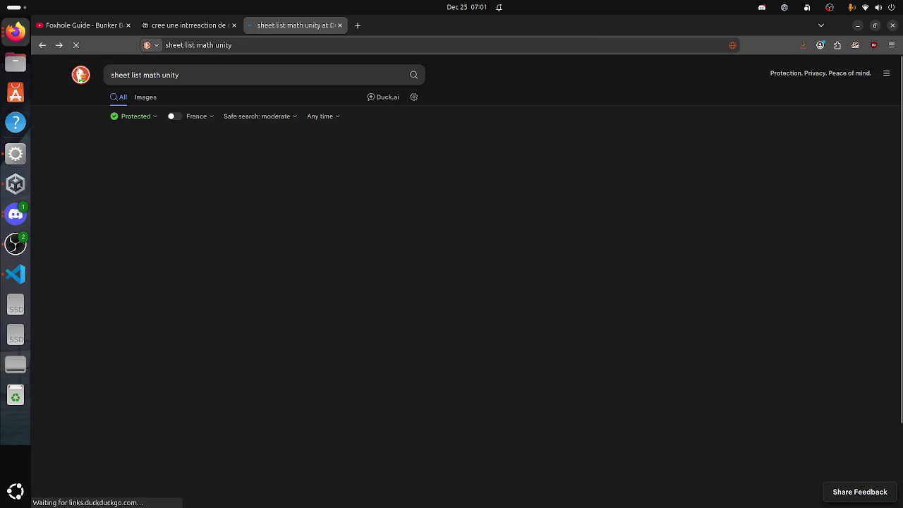
- Switch DuckDuckGo to image results and preview the 'A Wwise Unity Cheat Sheet' image
scroll(265, 282, "down", 4)
scroll(265, 283, "up", 4)
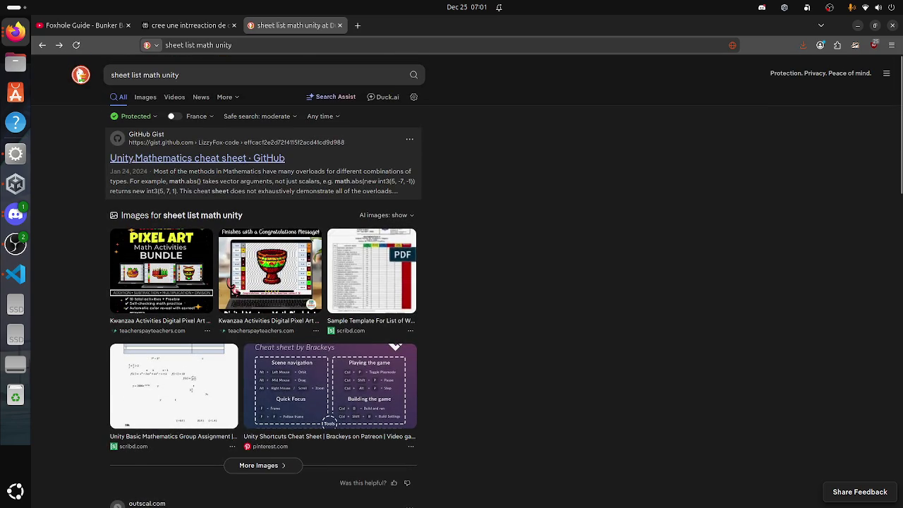
key("i")
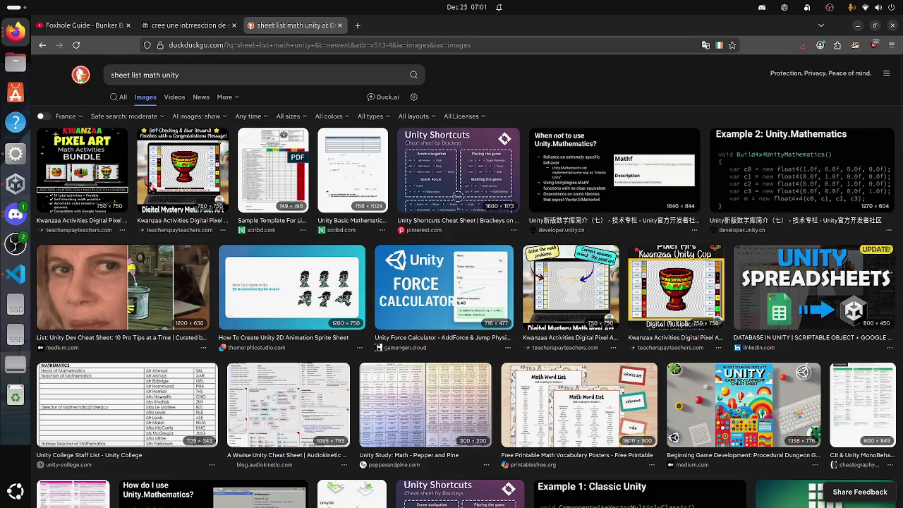
scroll(466, 283, "down", 5)
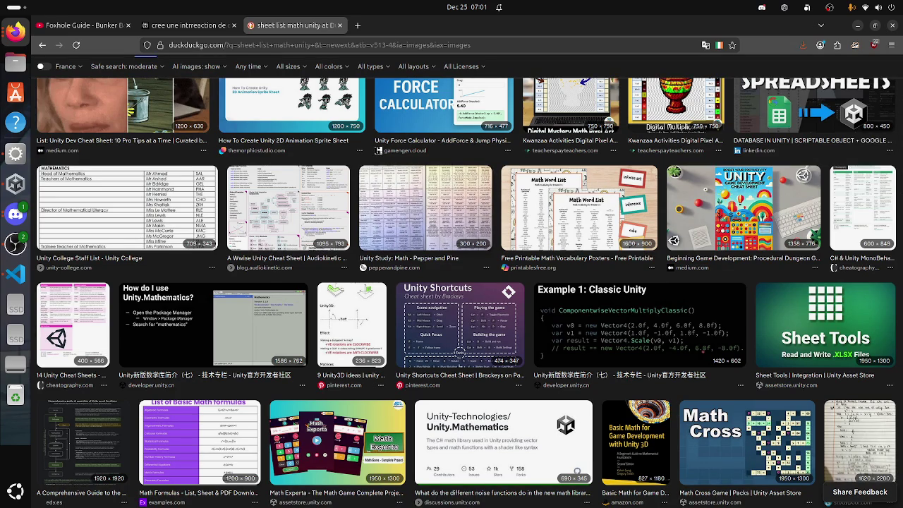
left_click(288, 208)
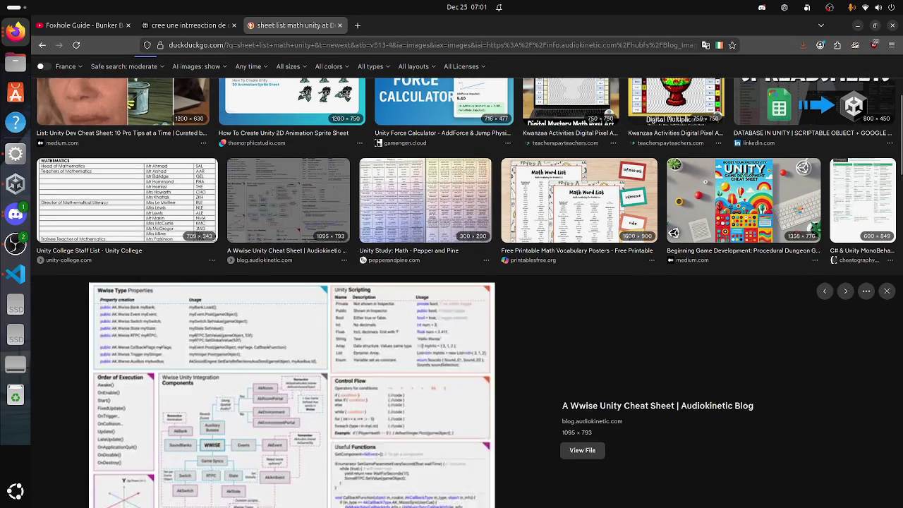
scroll(292, 324, "down", 2)
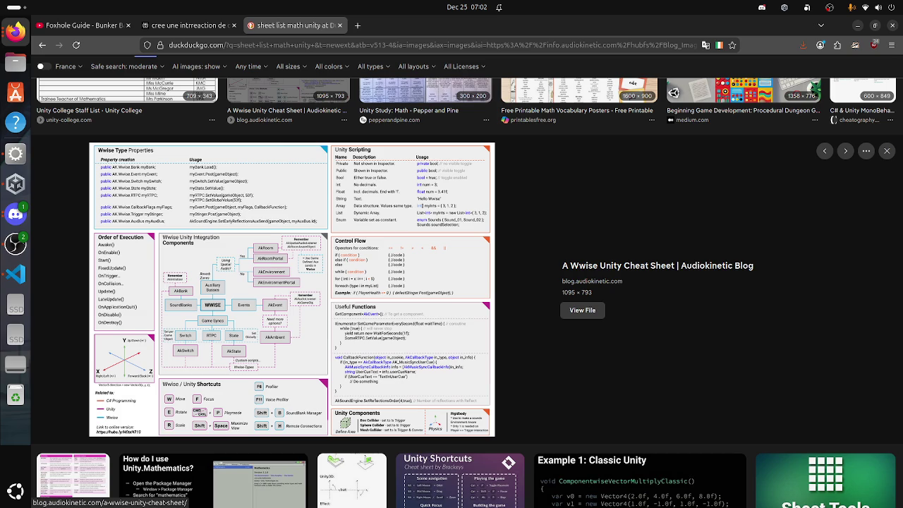
scroll(451, 282, "down", 10)
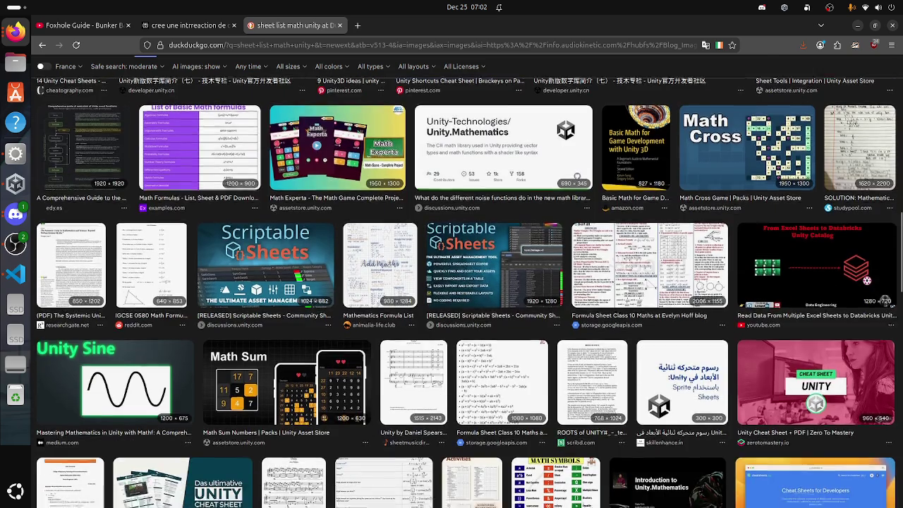
scroll(452, 292, "down", 5)
key("ctrl+1")
- Search YouTube for 'ragdoll bug unity' and briefly view the first ragdoll Short
type("/")
type("ra")
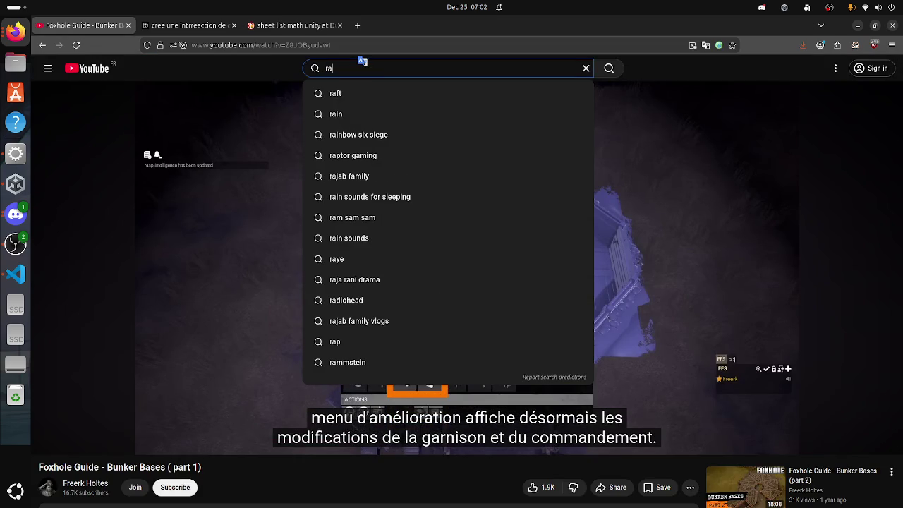
type("gdoll")
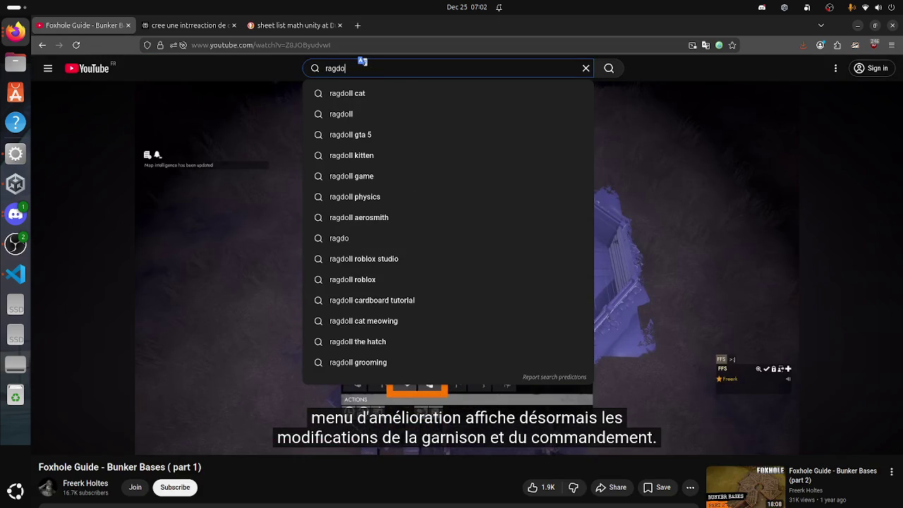
type(" bug un")
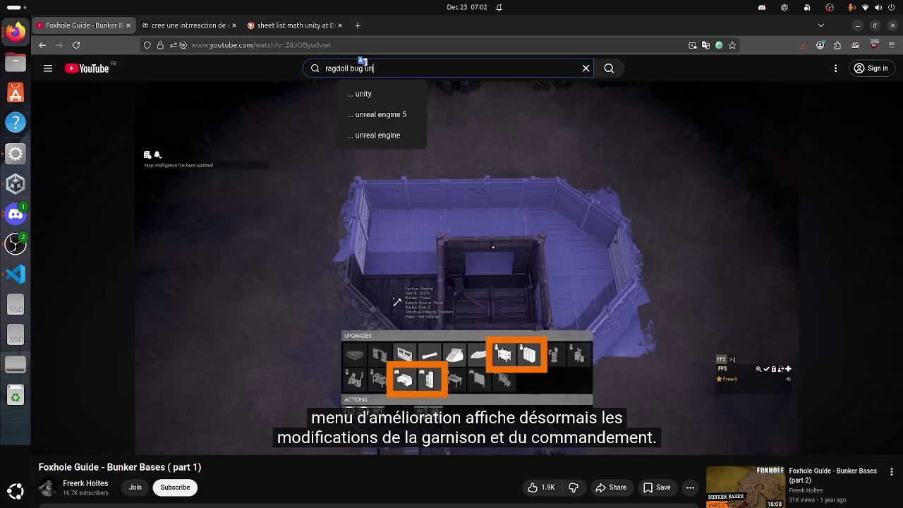
type("ity")
key("Return")
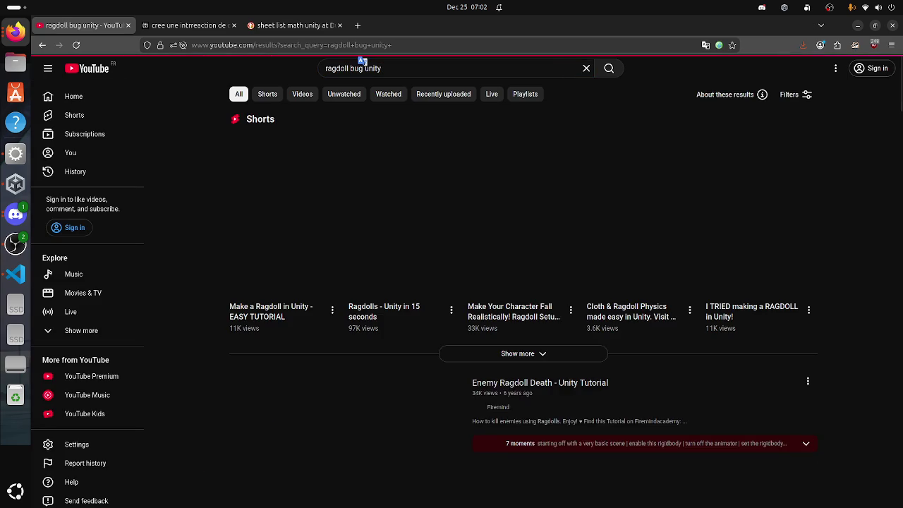
scroll(522, 282, "down", 3)
scroll(523, 282, "up", 3)
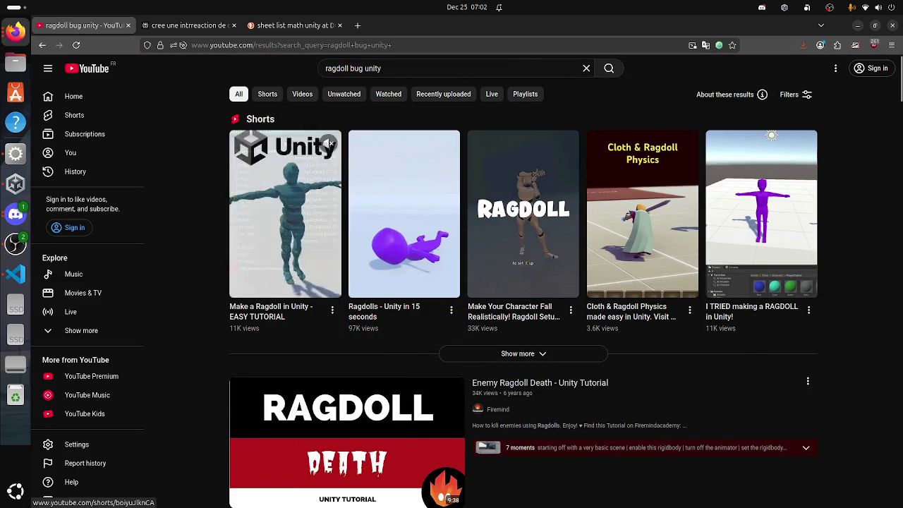
left_click(285, 211)
key("alt+Left")
- Watch part of 'Why Active Ragdolls Are Cool', skipping ahead ten seconds, then return to results
scroll(517, 383, "down", 5)
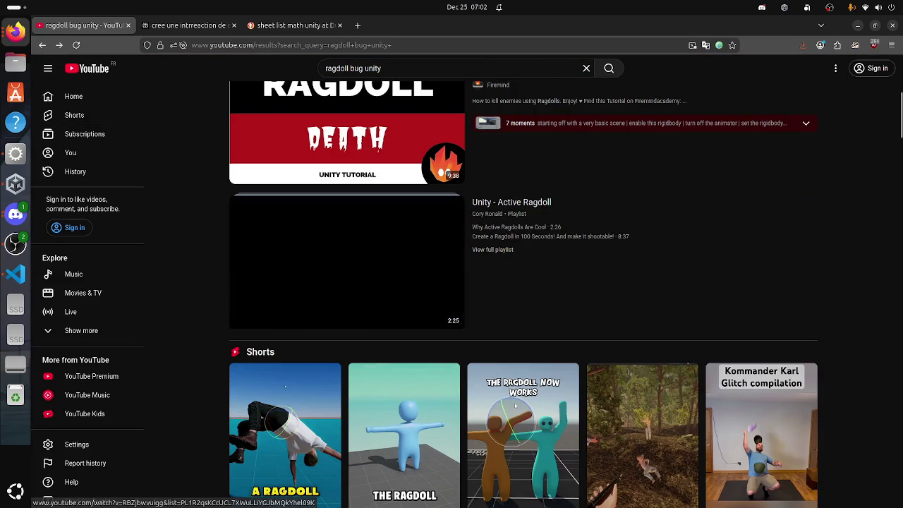
scroll(515, 382, "down", 1)
scroll(522, 283, "down", 3)
scroll(522, 282, "up", 3)
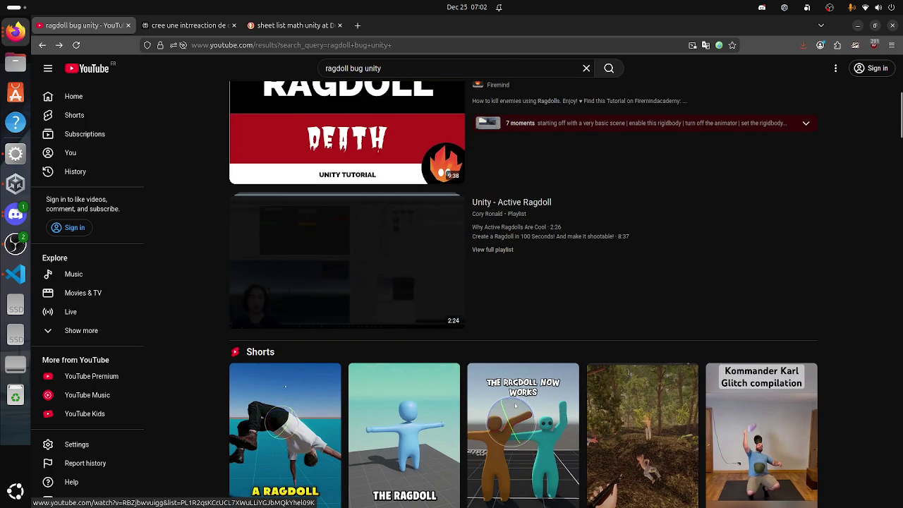
left_click(346, 261)
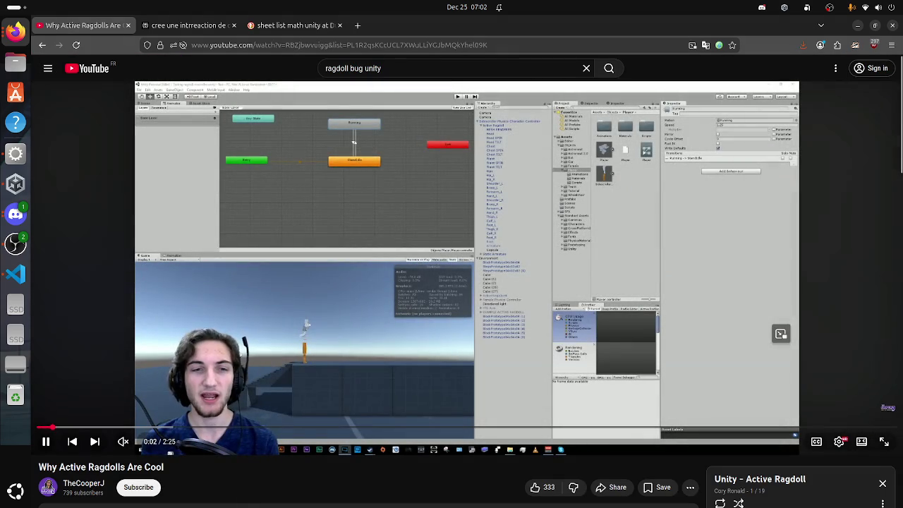
key("space")
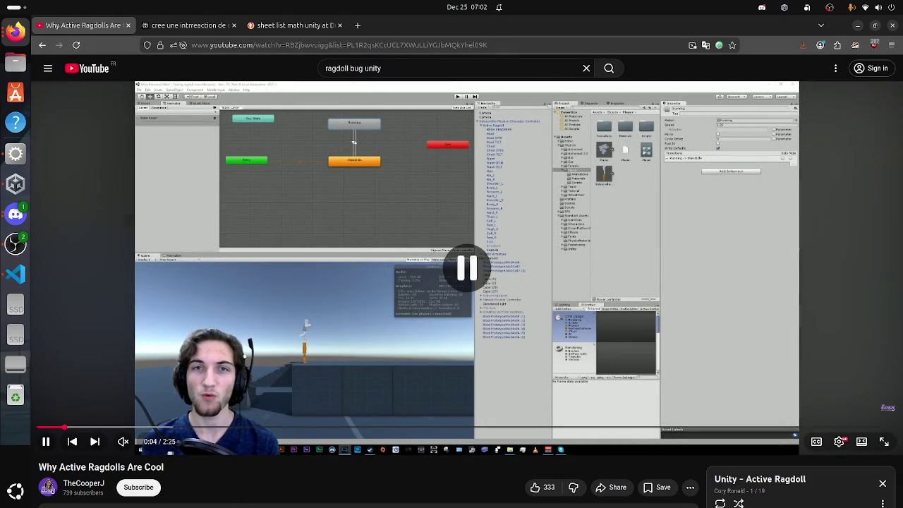
key("space")
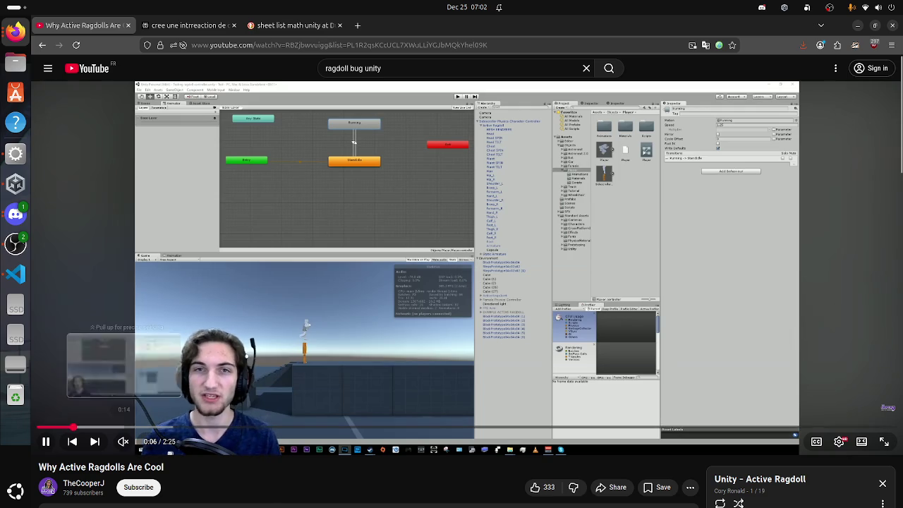
key("l")
key("alt+Left")
- Browse further down the results and open '1 FPS VS 24 FPS Stickman Fight'
scroll(451, 282, "down", 5)
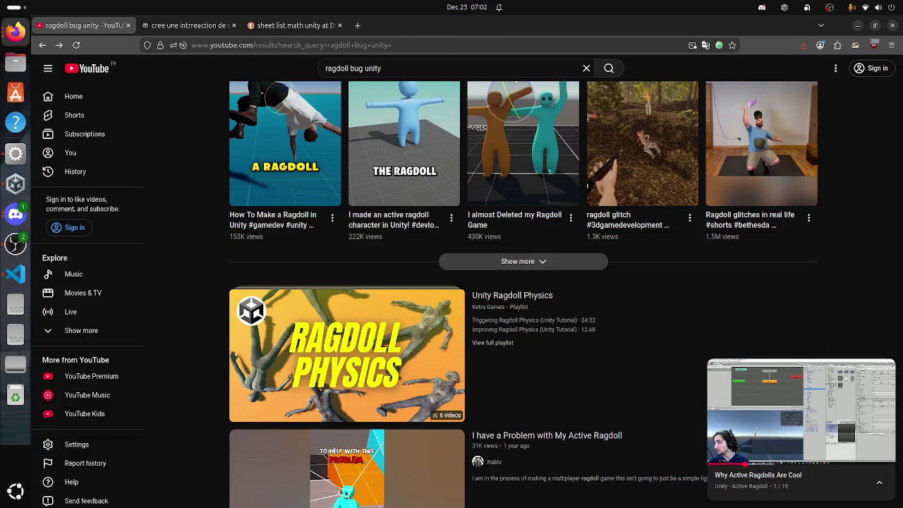
scroll(346, 226, "down", 2)
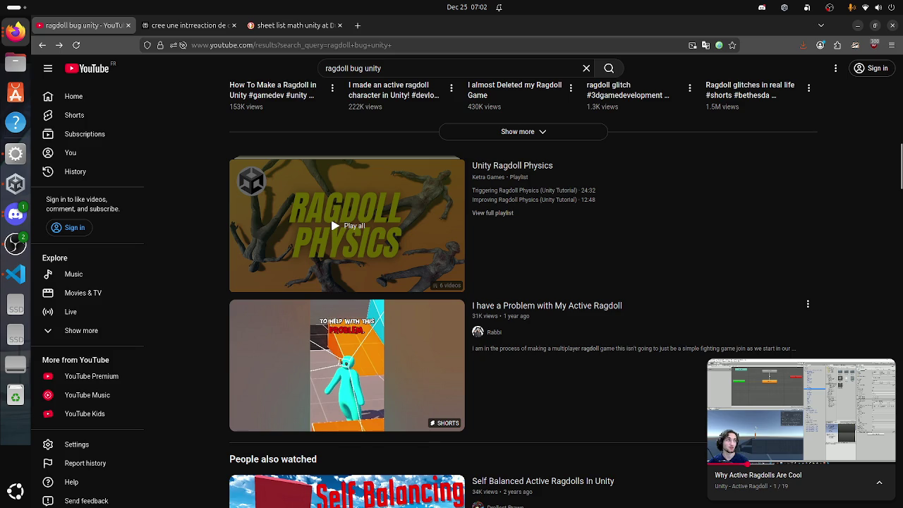
scroll(345, 225, "down", 4)
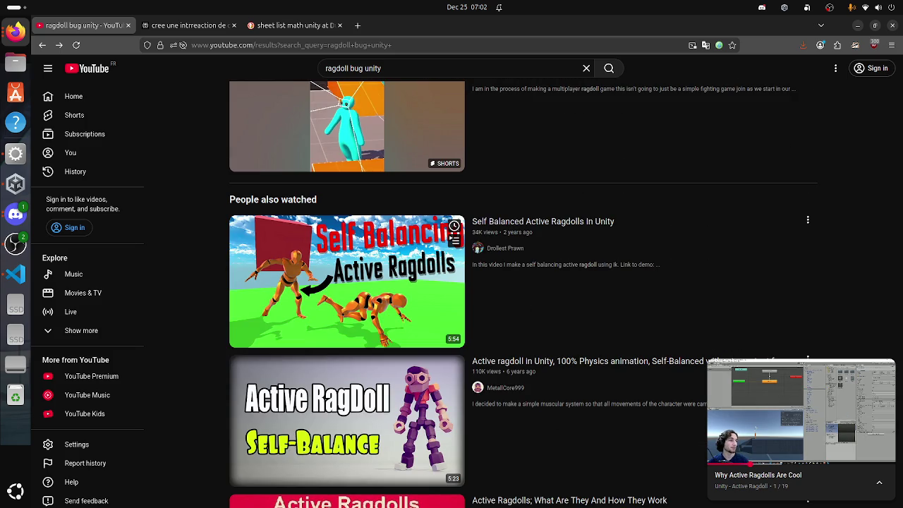
scroll(345, 296, "down", 4)
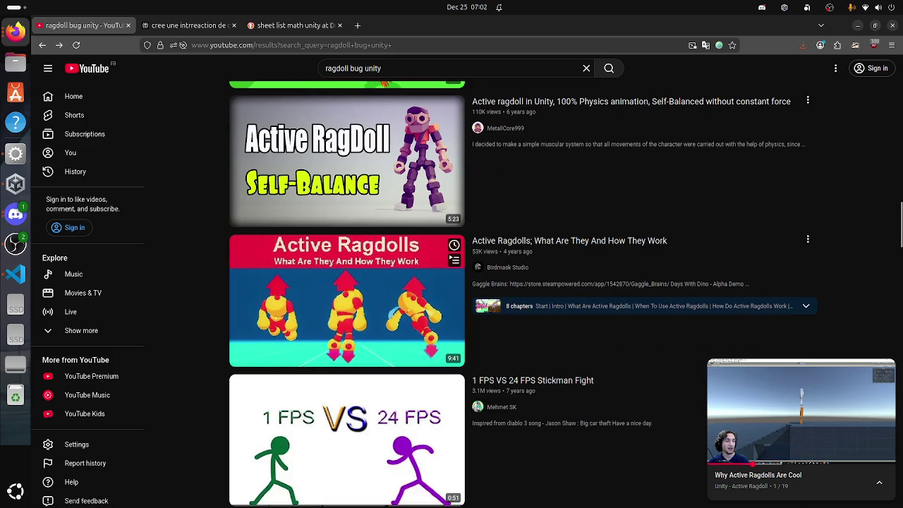
scroll(345, 325, "down", 4)
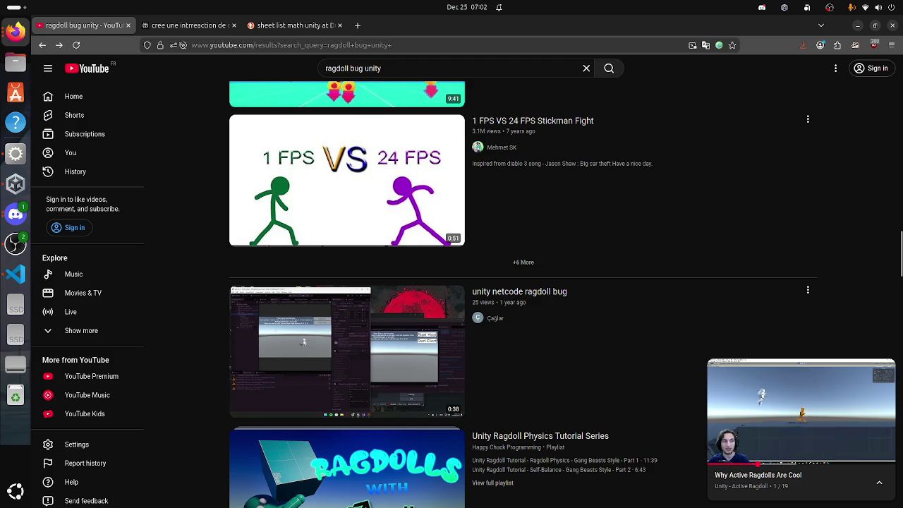
left_click(345, 184)
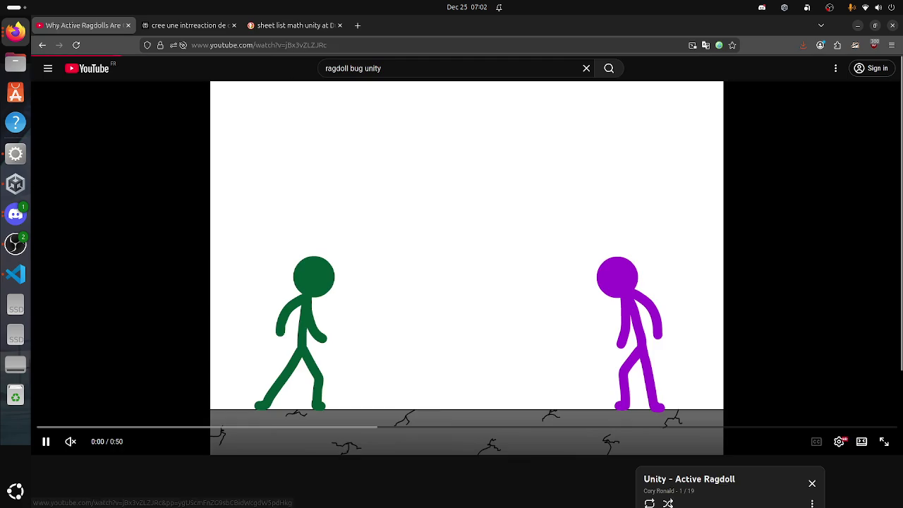
- Unmute and watch the stickman fight video, then go back and scroll down the search results
left_click(92, 441)
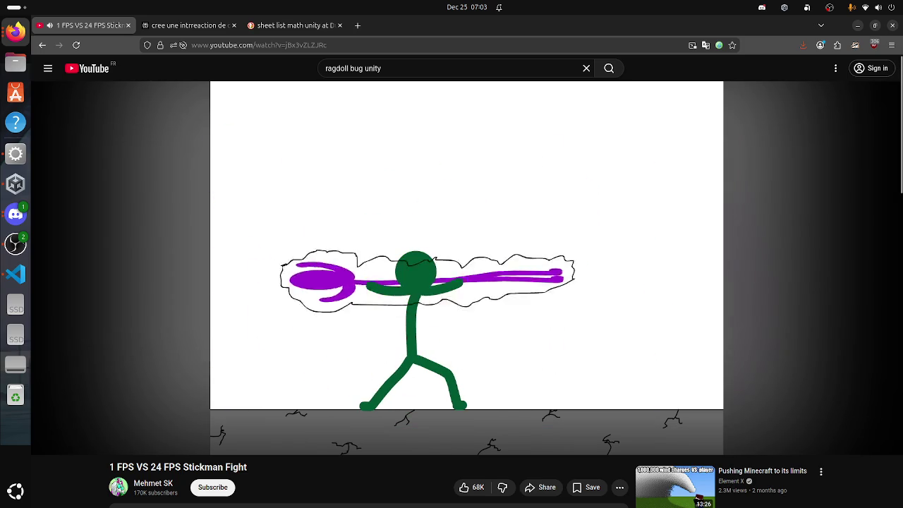
key("alt+Left")
scroll(300, 423, "down", 4)
scroll(300, 423, "down", 3)
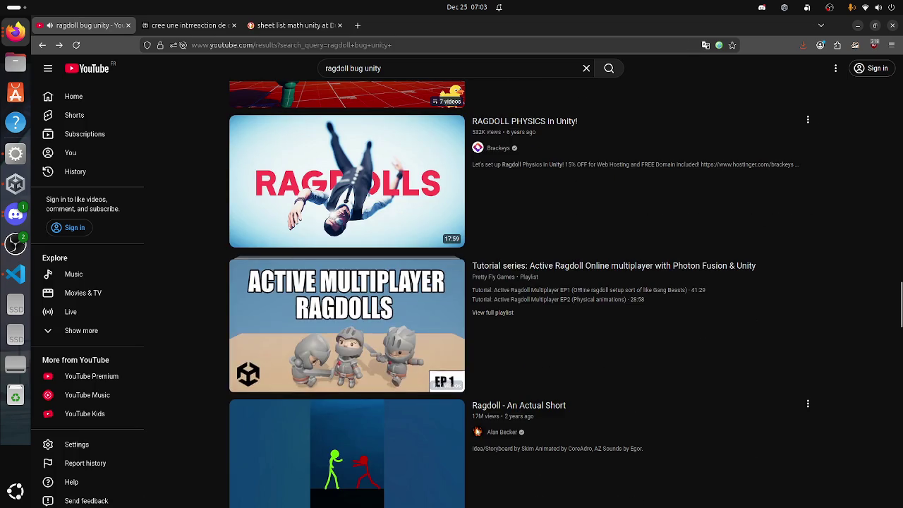
- Open the Active Ragdoll Multiplayer tutorial and skip ahead from 4:44 to 7:19
scroll(346, 331, "down", 4)
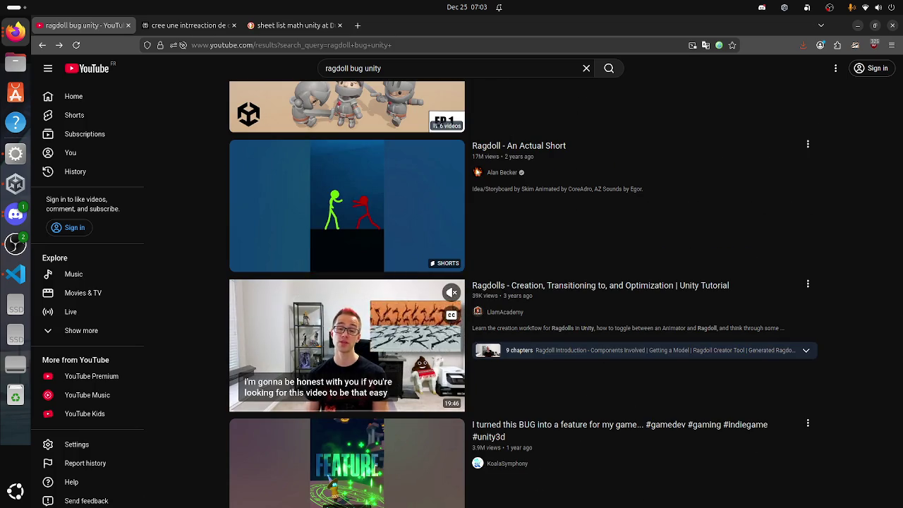
scroll(346, 212, "up", 2)
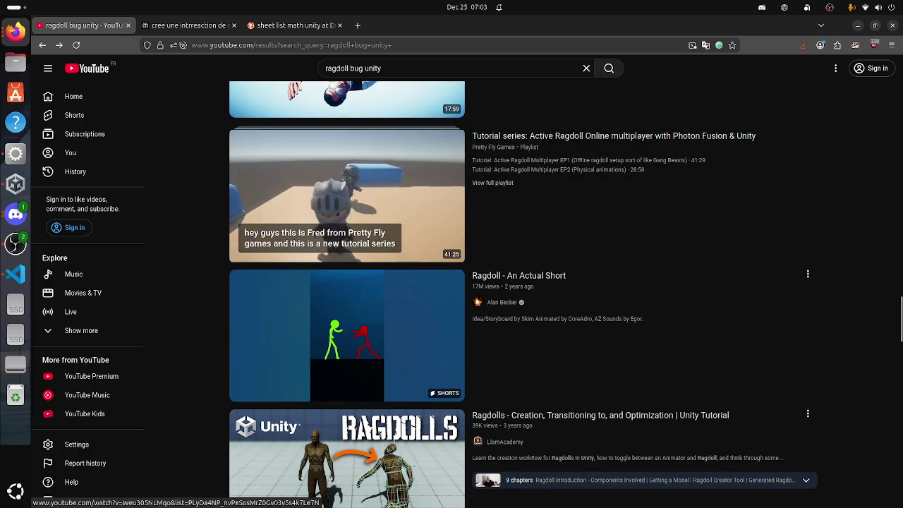
left_click(345, 198)
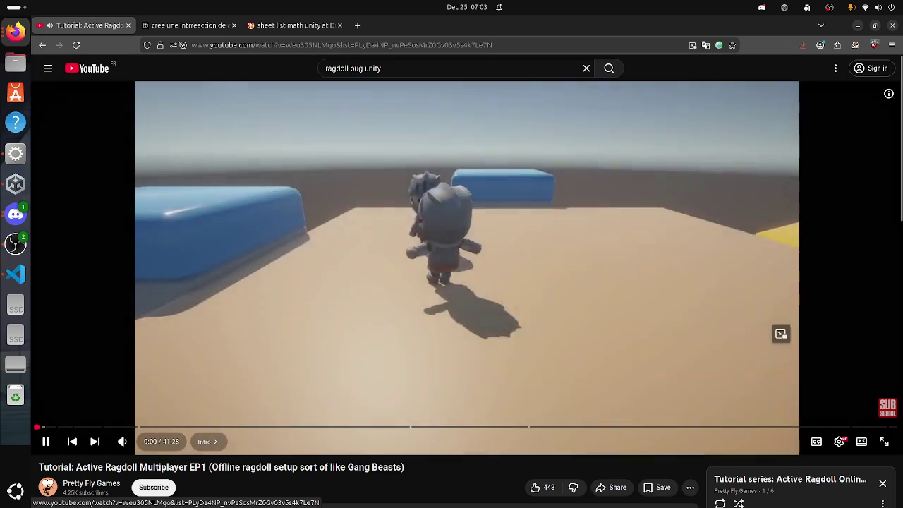
left_click(346, 197)
left_click(143, 427)
left_click_drag(142, 427, 182, 427)
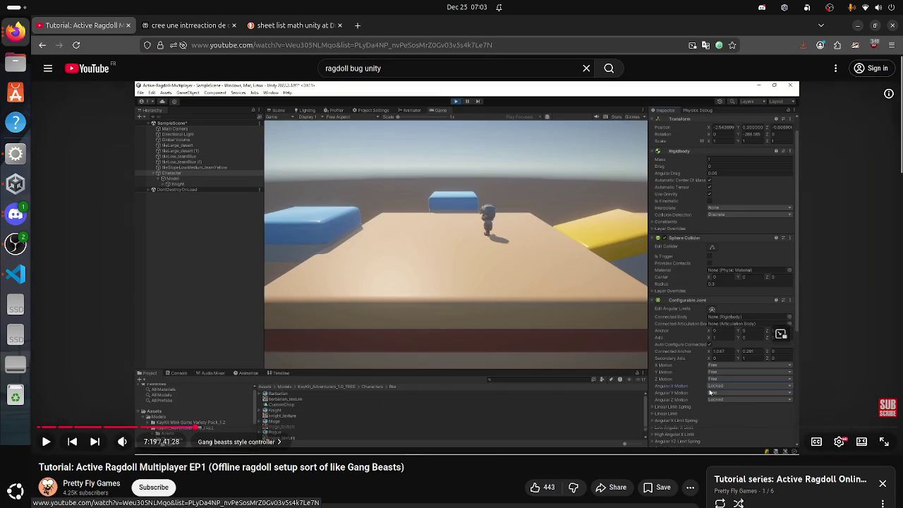
scroll(452, 282, "down", 10)
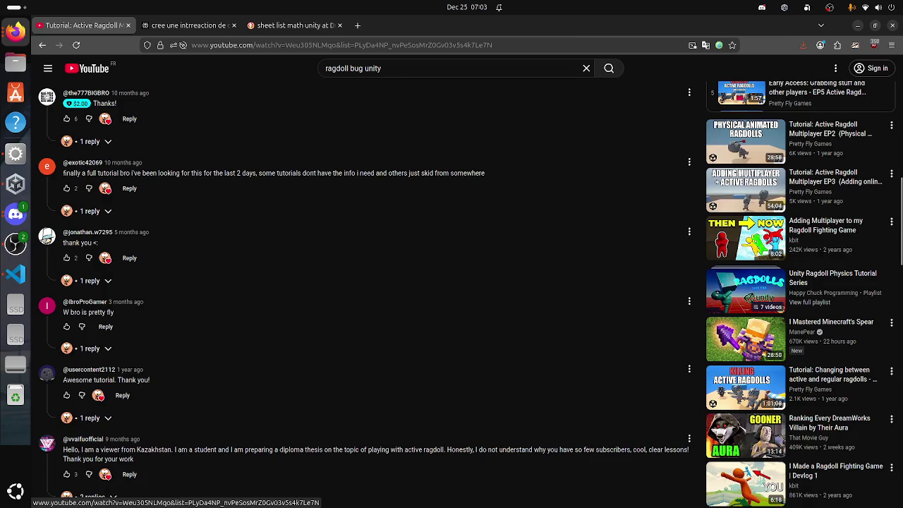
- Return to the ragdoll bug unity results and scroll down to the Shorts shelf
key("alt+Left")
scroll(320, 177, "down", 5)
scroll(319, 177, "down", 10)
scroll(535, 238, "down", 9)
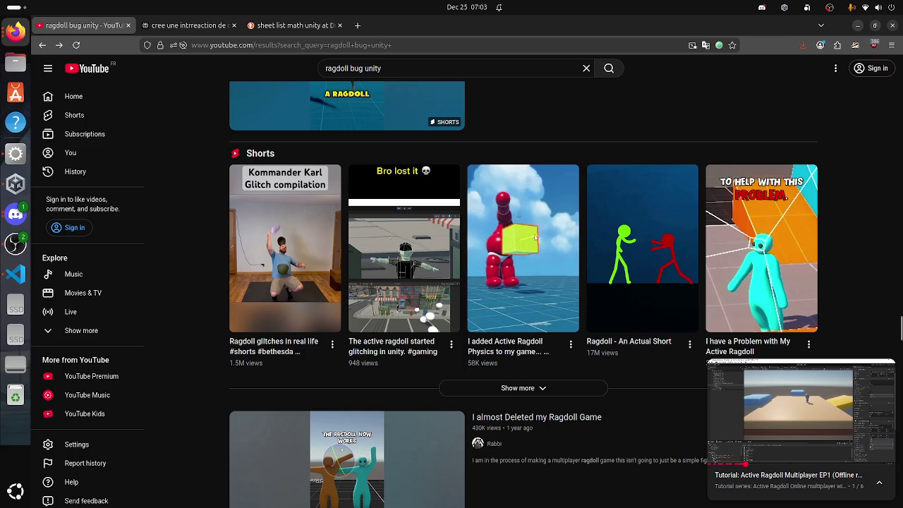
key("alt+Tab")
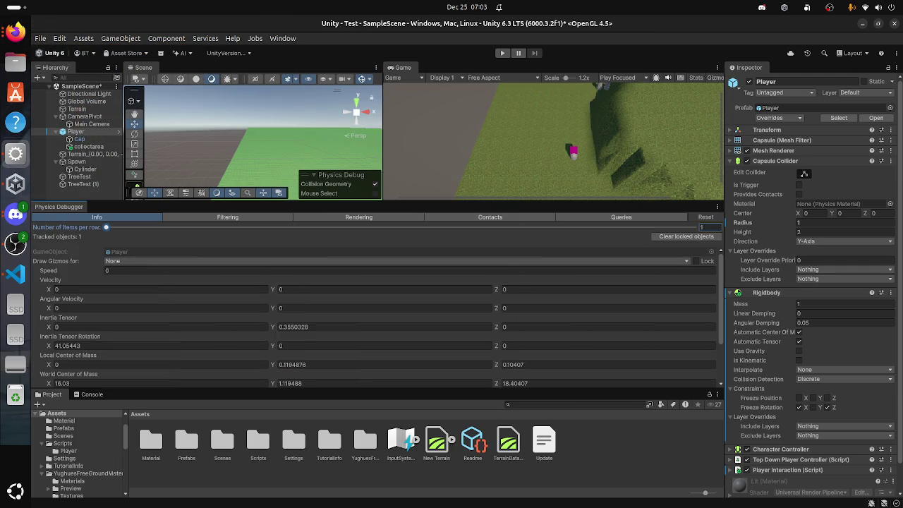
- Make the Scene and Game views taller and open the Draw Gizmos for dropdown
left_click_drag(424, 203, 423, 227)
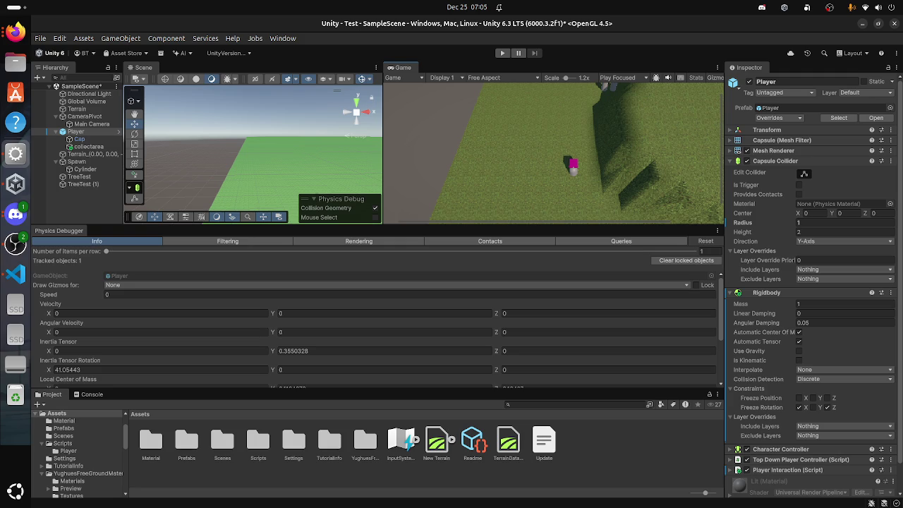
left_click(113, 285)
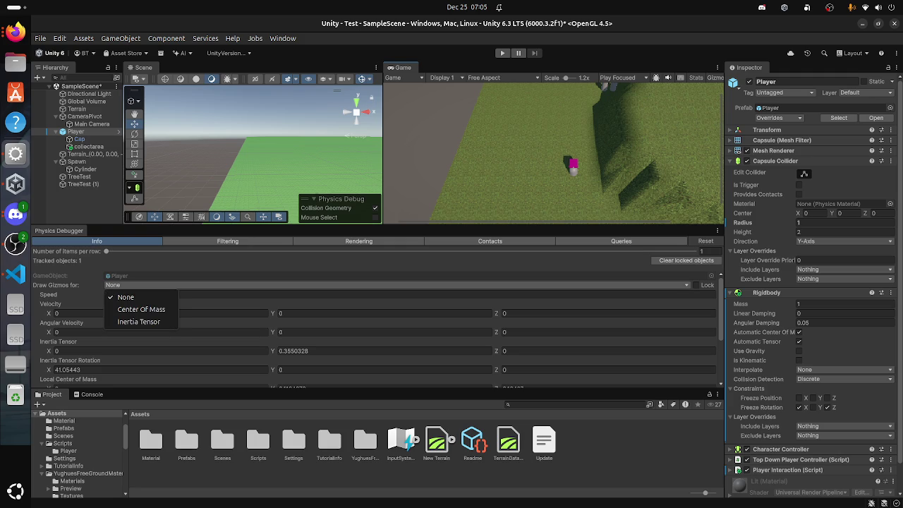
- Draw the Inertia Tensor gizmo, enter Play mode, then select the Terrain and orbit toward the Player
left_click(138, 321)
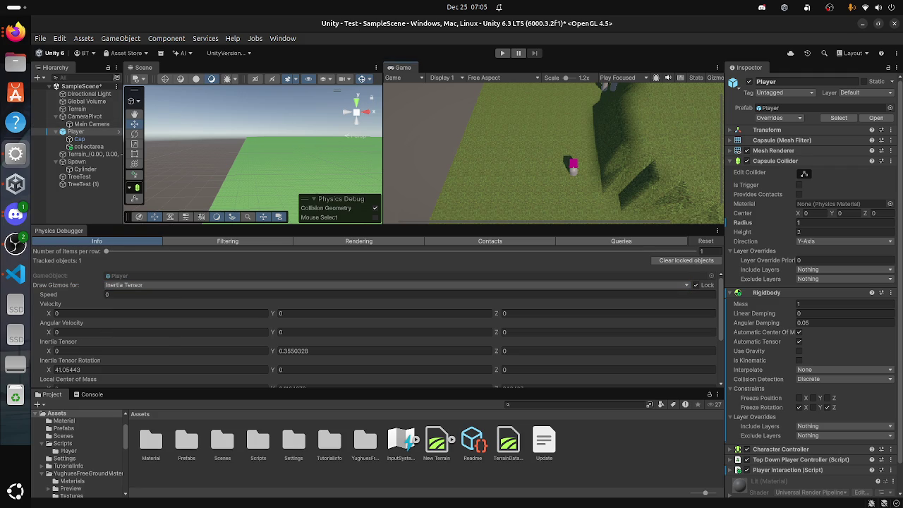
key("ctrl+p")
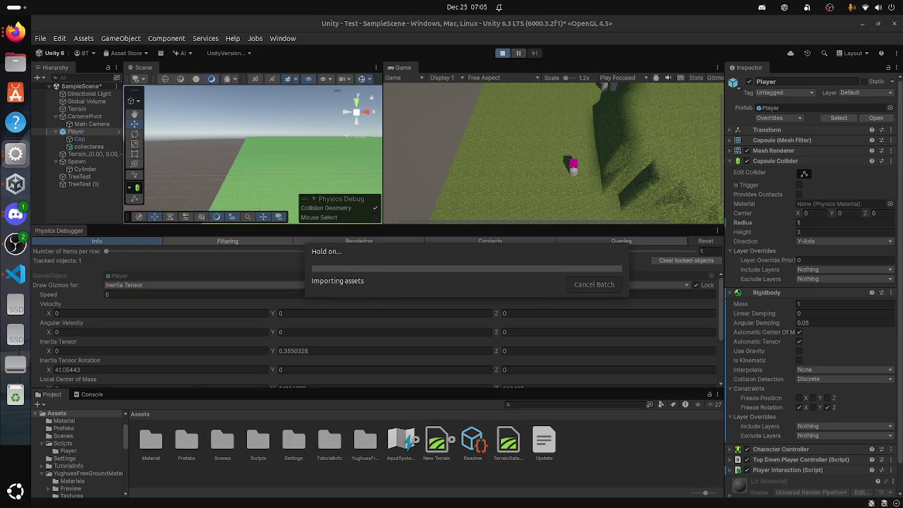
key("super")
key("super")
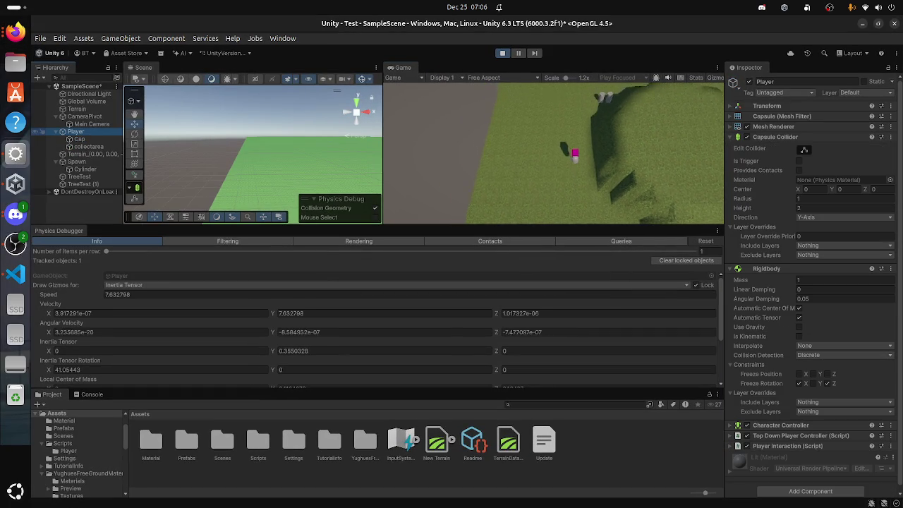
left_click(76, 108)
mouse_move(263, 156)
left_mouse_down()
mouse_move(240, 141)
mouse_move(234, 169)
left_mouse_up()
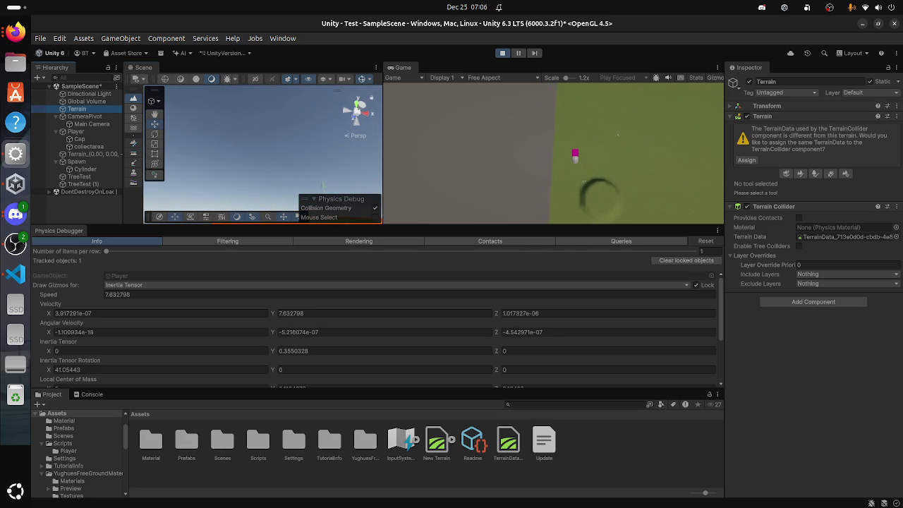
- Check the Terrain's Transform, stop Play mode, and show the Physics Debugger's Contacts settings
left_click(767, 106)
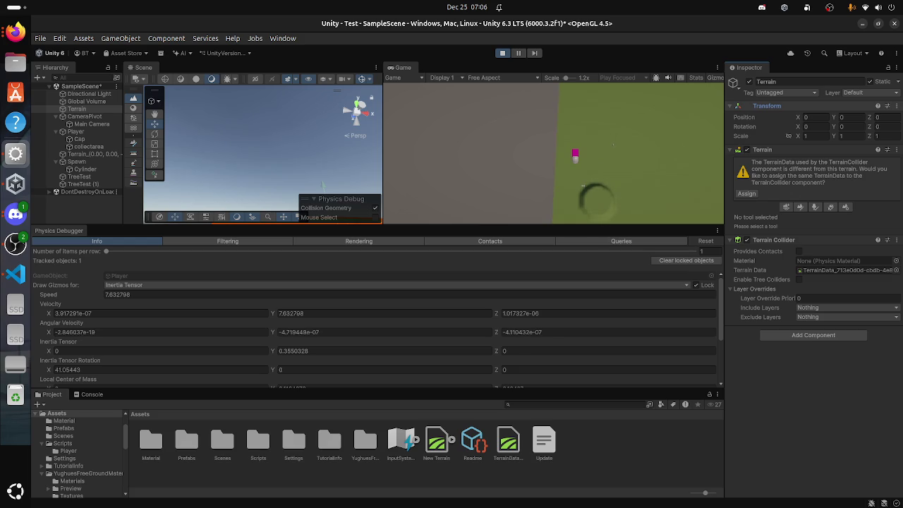
left_click(767, 106)
mouse_move(263, 141)
left_mouse_down()
mouse_move(263, 168)
mouse_move(262, 127)
left_mouse_up()
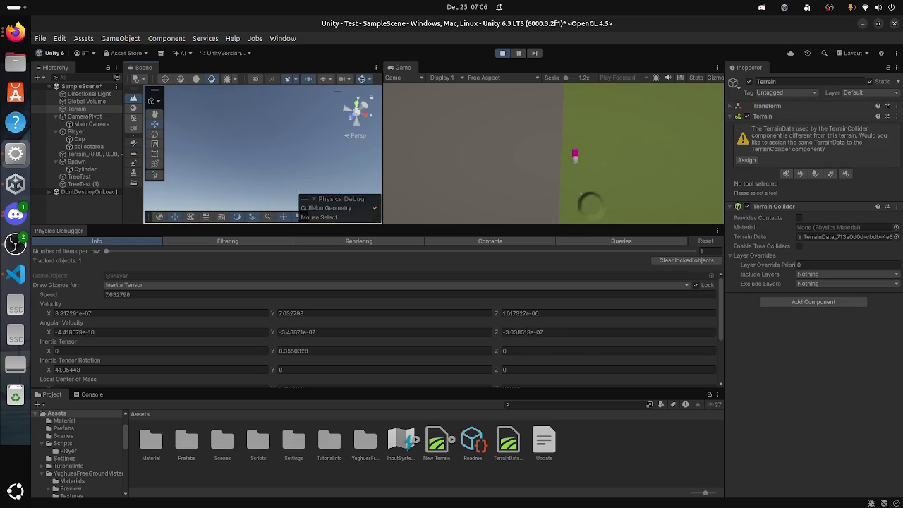
left_click(503, 53)
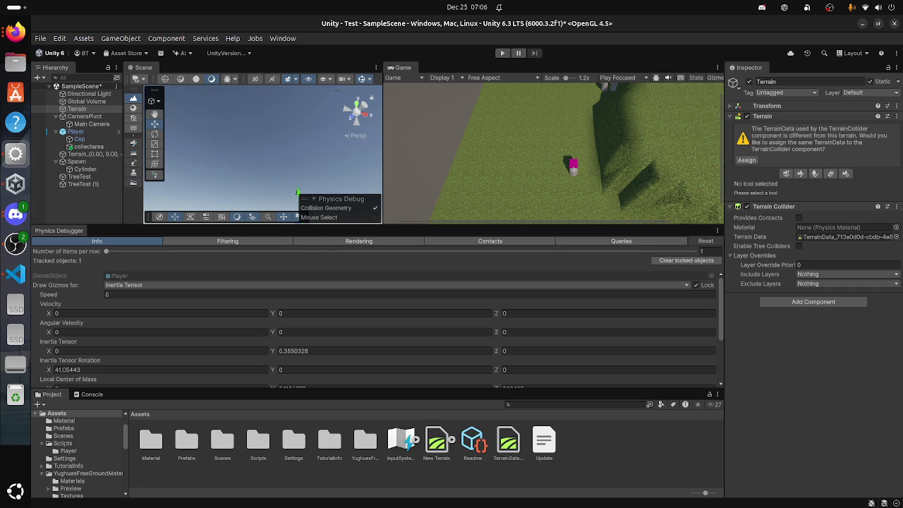
left_click(359, 241)
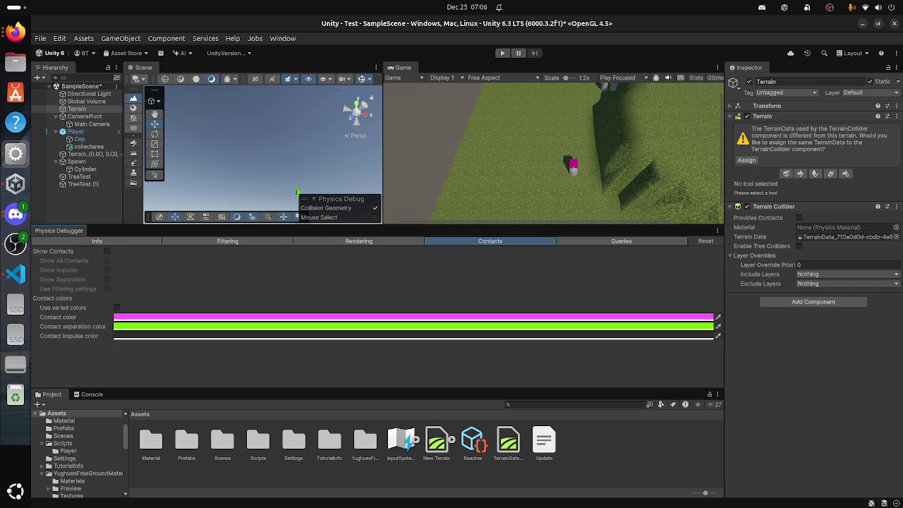
- Check the Physics Debugger's Filtering collider types, go back to the Info tab, then open a terminal
left_click(227, 241)
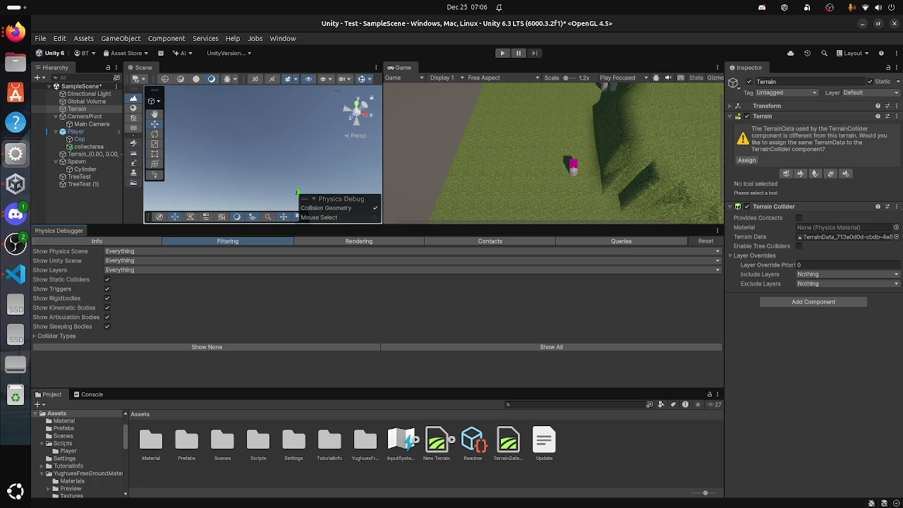
left_click(47, 336)
scroll(46, 336, "down", 1)
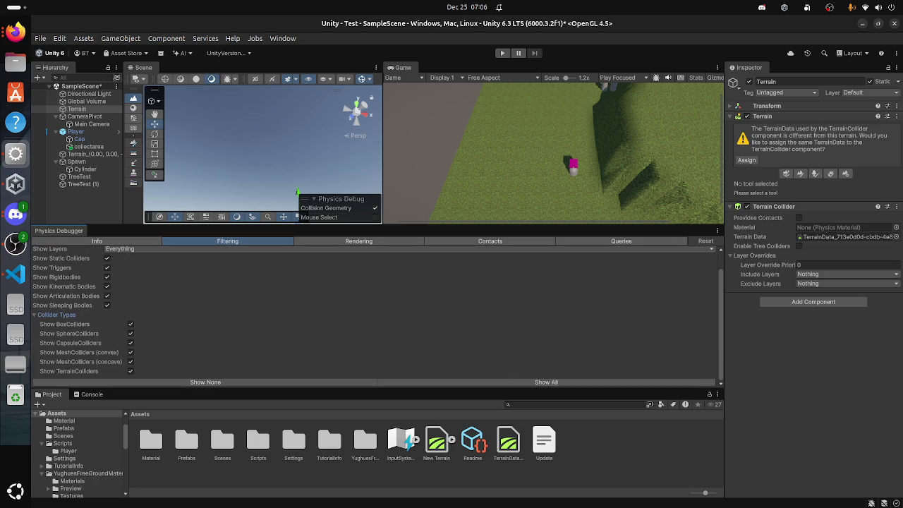
left_click(97, 241)
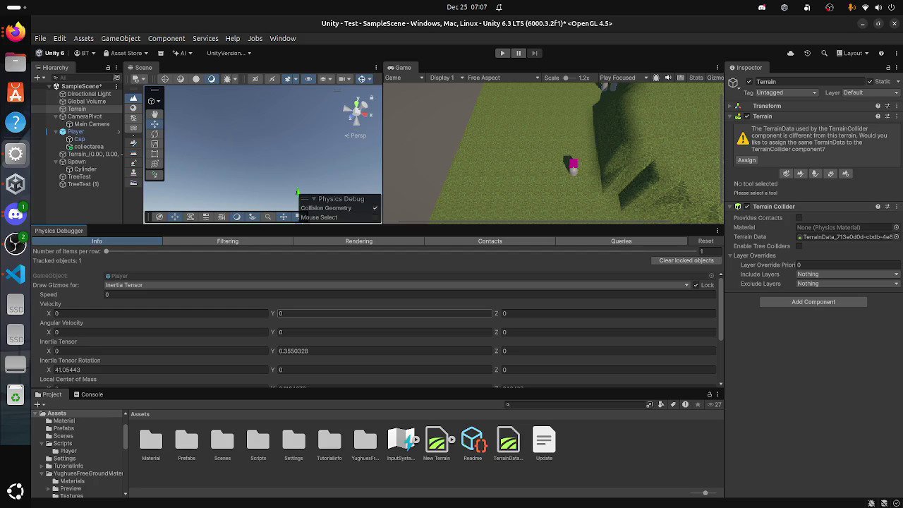
key("ctrl+alt+t")
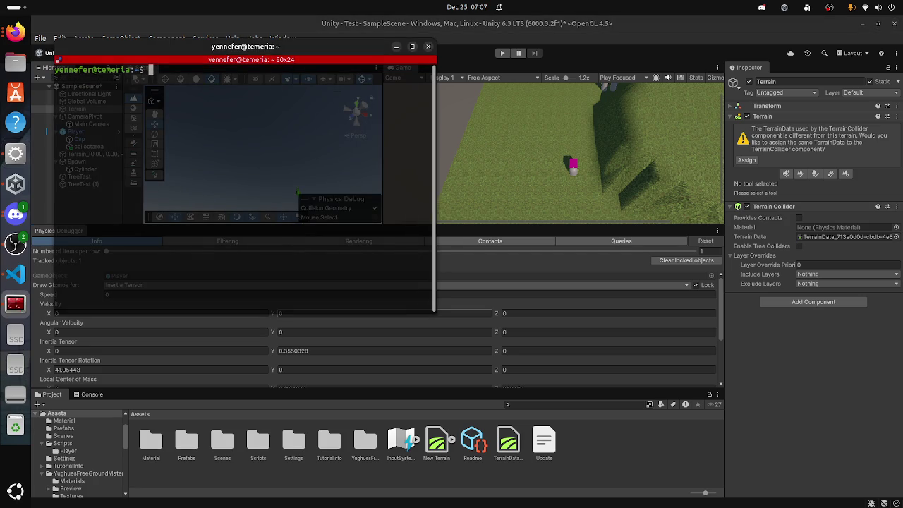
- Run cd Downloads, then start the Krita 5.2.14 AppImage with ./krita
type("cd Dow")
key("Tab")
key("Return")
type("./k")
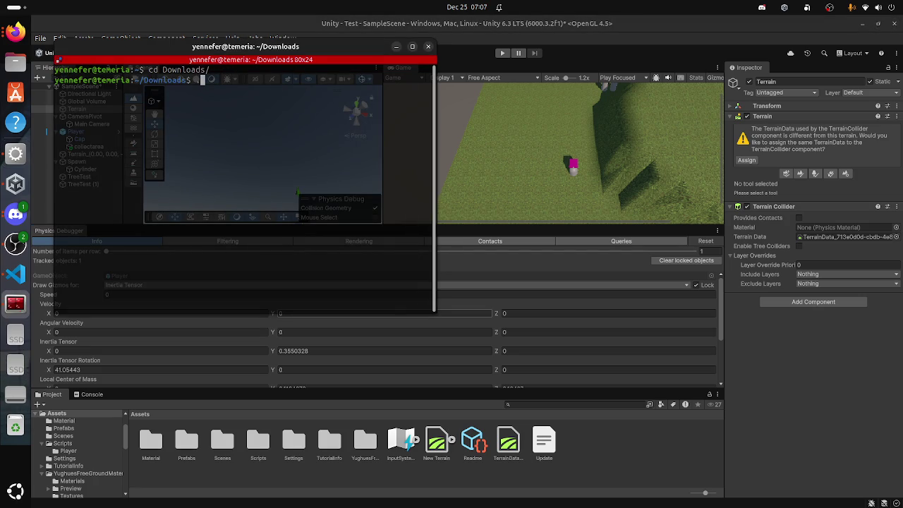
key("Tab")
key("Return")
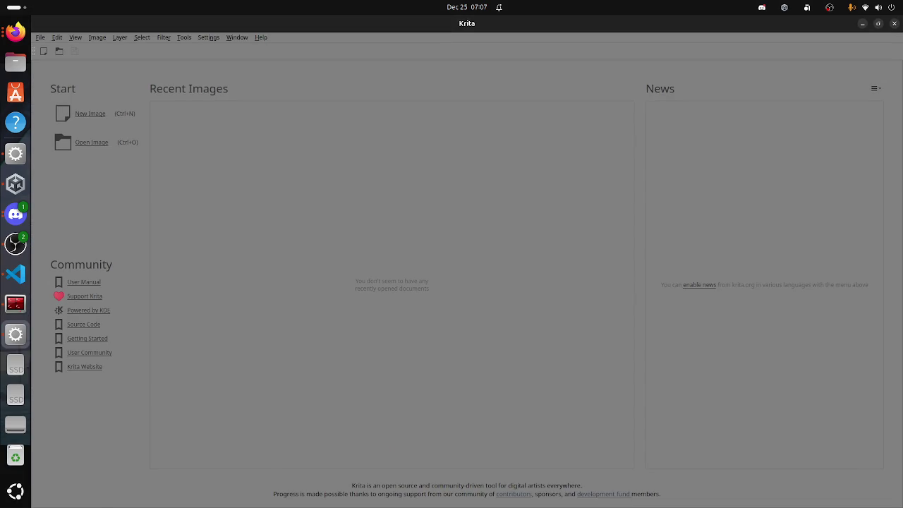
- On a new canvas, draw two black arrows pointing inward, undoing an initial test stroke
key("ctrl+n")
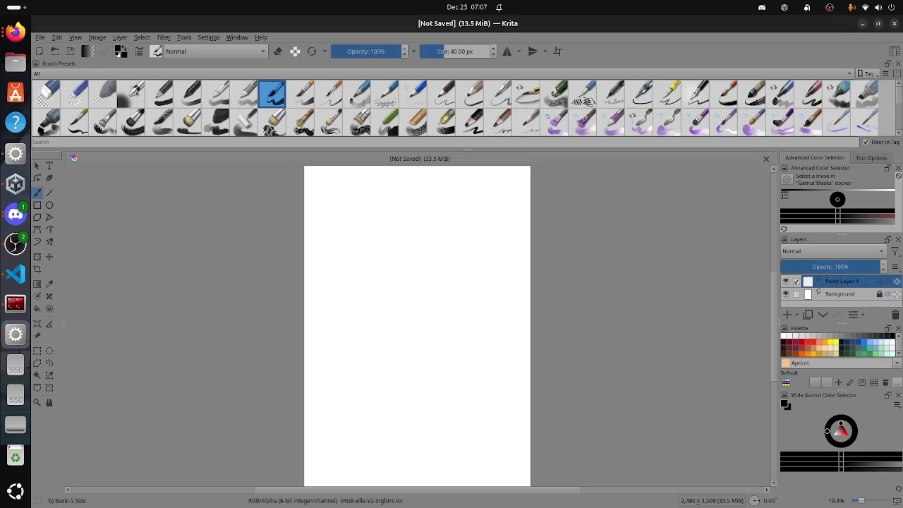
left_click_drag(337, 230, 357, 225)
key("ctrl+z")
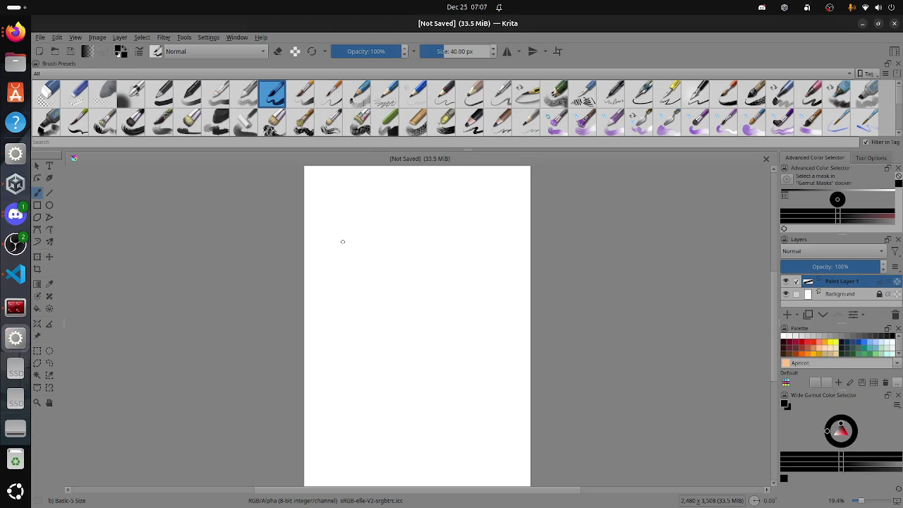
mouse_move(322, 290)
left_mouse_down()
mouse_move(383, 276)
mouse_move(386, 290)
left_mouse_up()
left_click_drag(448, 266, 471, 289)
- Draw a red up-down arrow between them, then quit Krita, discarding the drawing
left_click_drag(499, 272, 456, 274)
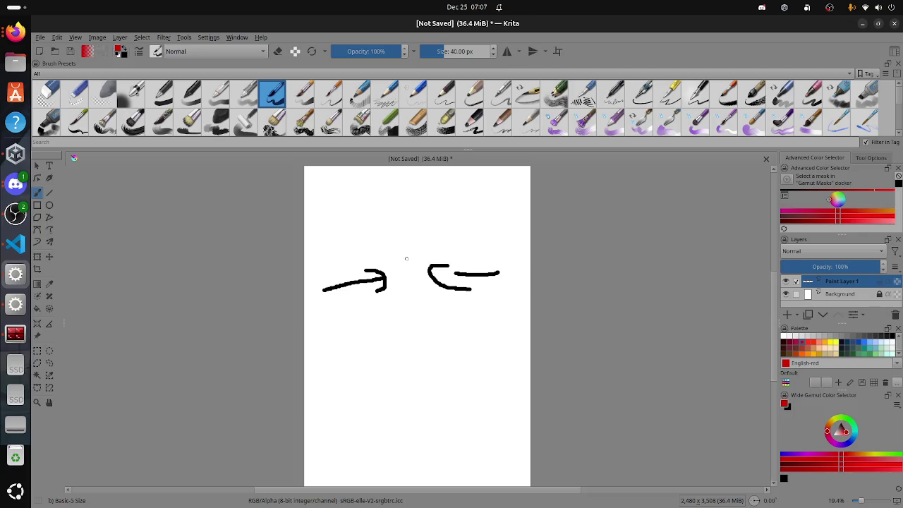
left_click_drag(400, 243, 409, 317)
mouse_move(395, 256)
left_mouse_down()
mouse_move(397, 241)
mouse_move(408, 243)
left_mouse_up()
mouse_move(398, 309)
left_mouse_down()
mouse_move(409, 331)
mouse_move(441, 311)
left_mouse_up()
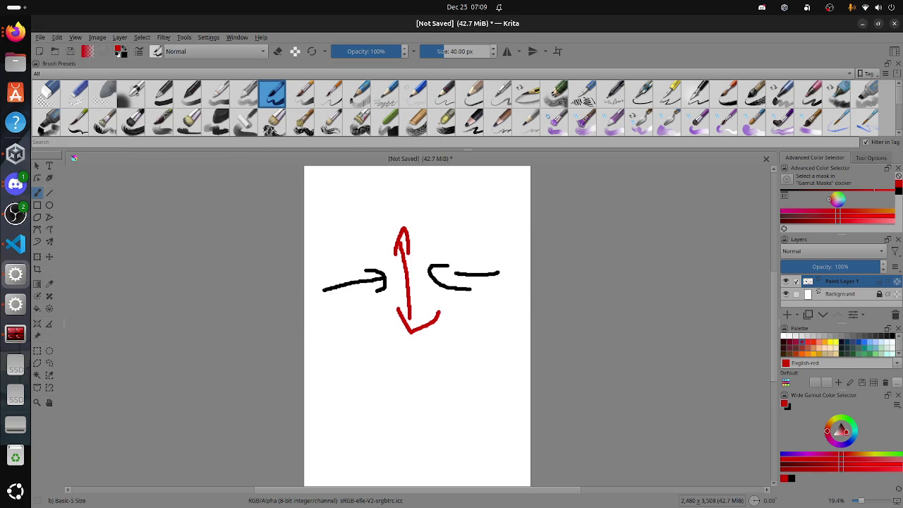
key("ctrl+q")
left_click(479, 284)
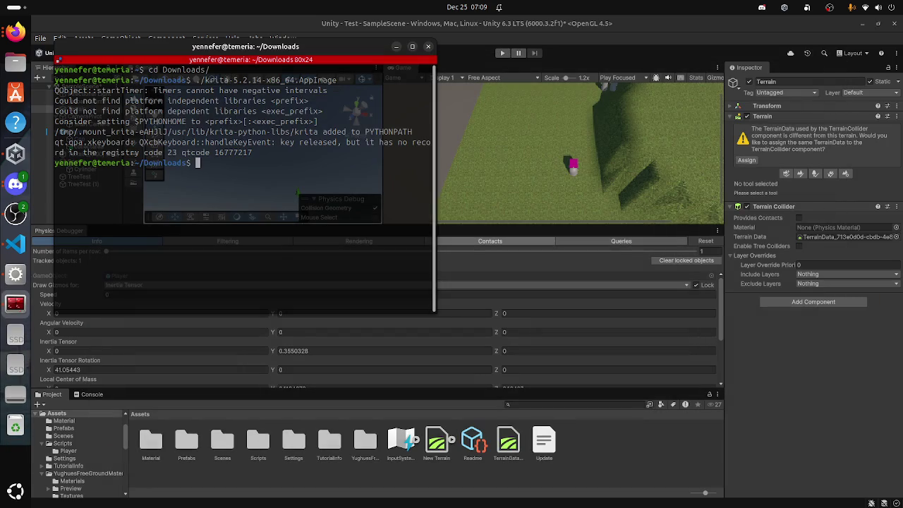
- Switch to VS Code and open the Update.txt notes file
key("super")
left_click(466, 339)
left_click(252, 89)
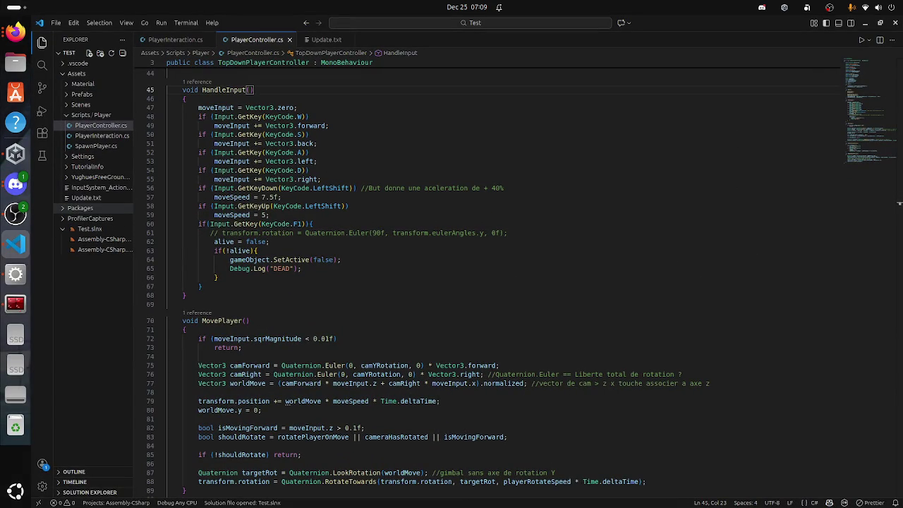
left_click(87, 197)
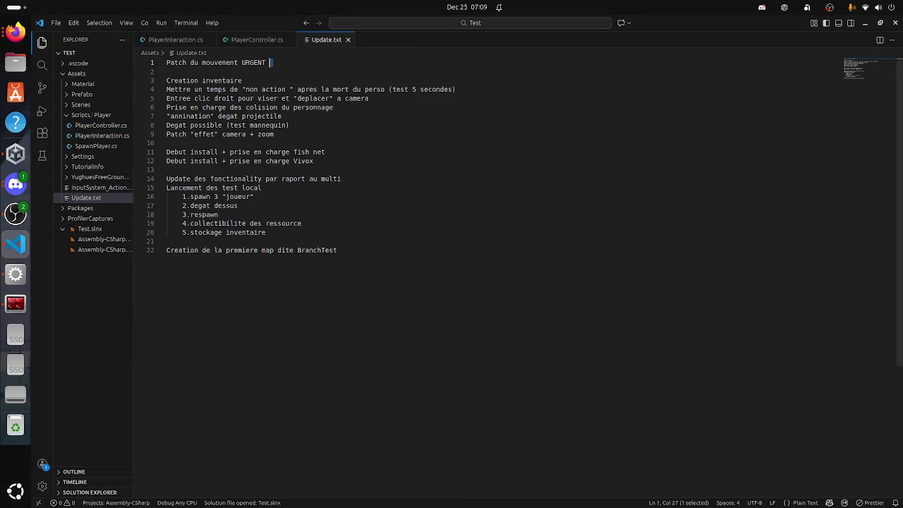
- Add the indented line '1. Limitation de l extrudion de force lateral poussant sur y' plus blank lines
key("Down")
key("Tab")
type("1. Limitation")
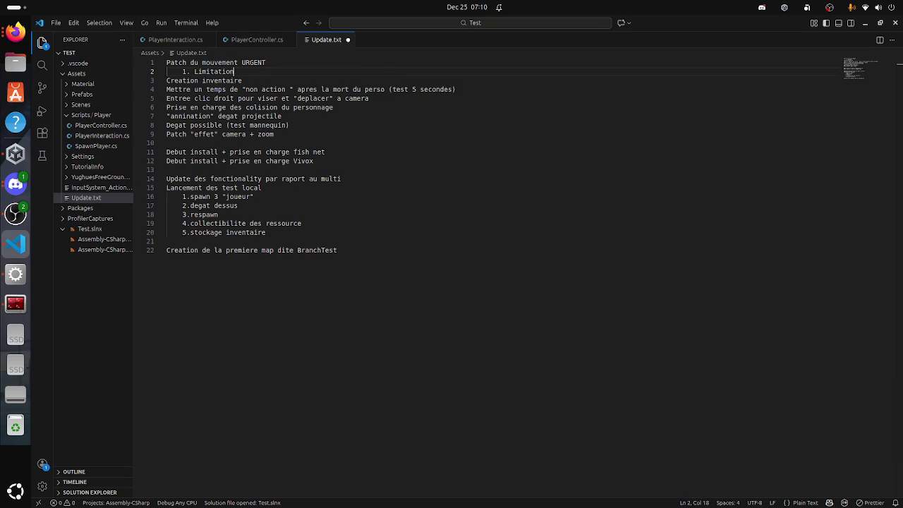
type(" de l extrud")
type("ion de force lateral poussant sur y")
key("Return")
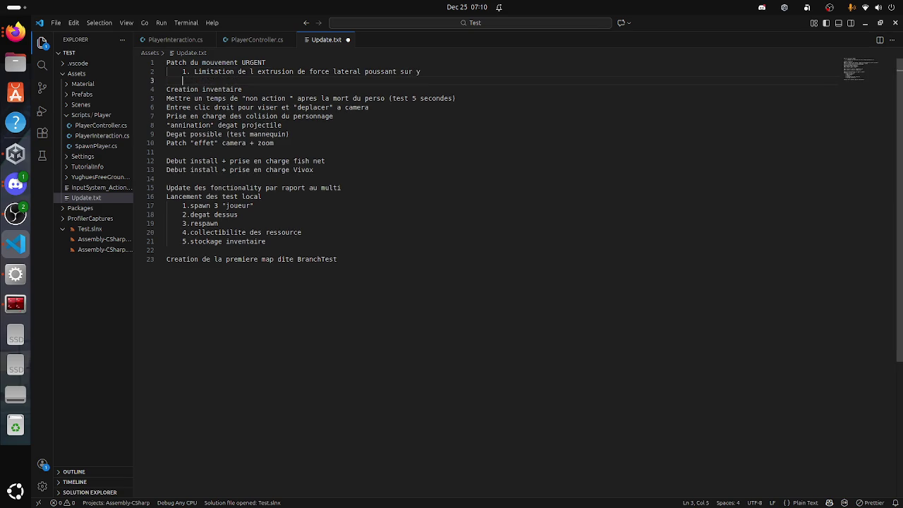
key("Return")
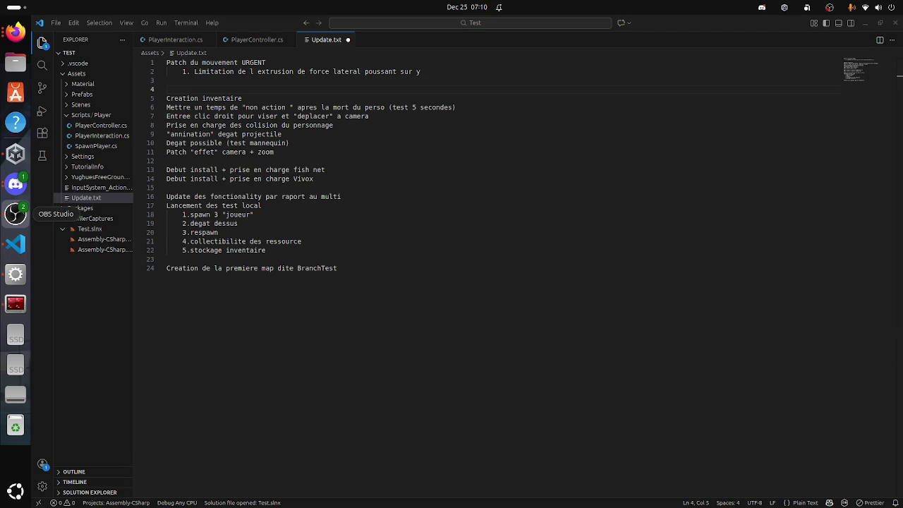
left_click(16, 213)
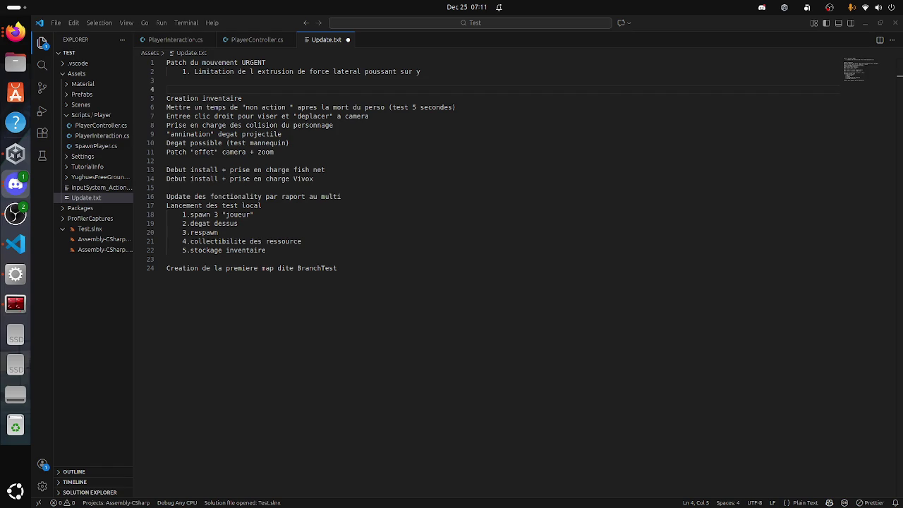
- Bring up the Activities overview showing all open windows
key("super")
key("super")
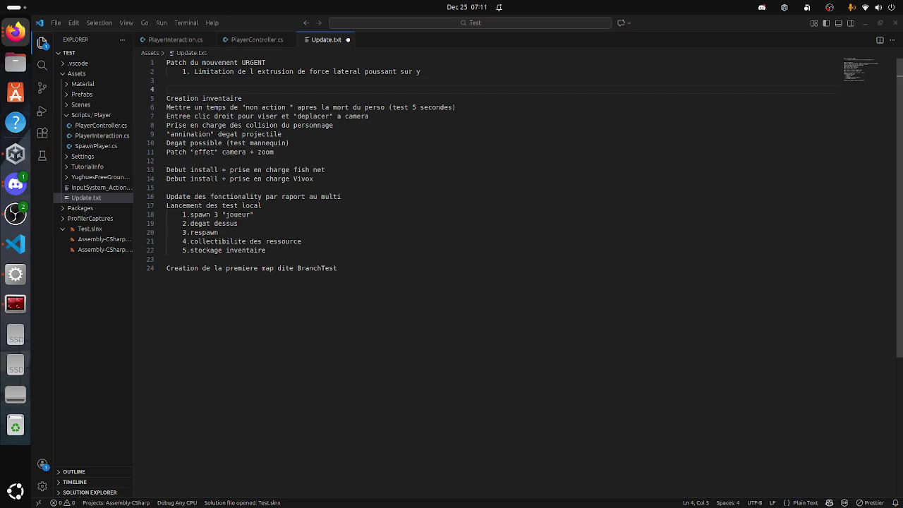
key("super")
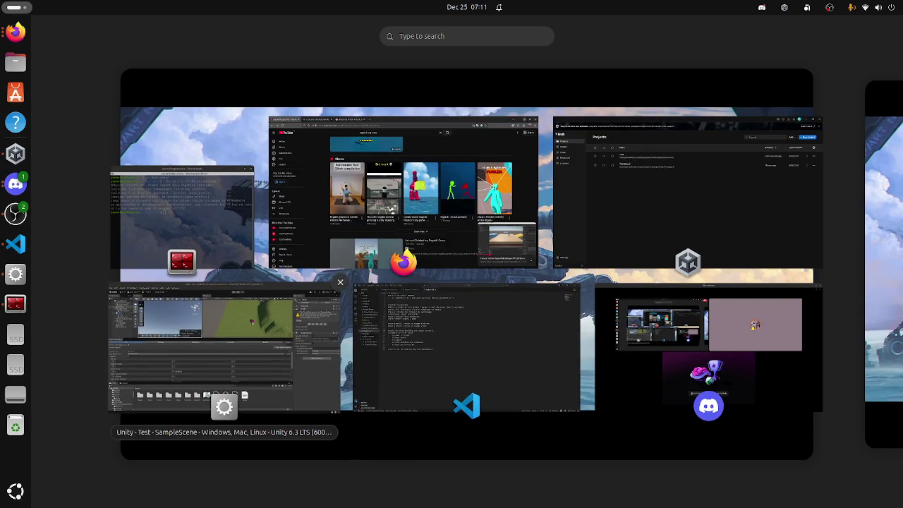
- Return to Unity, select Player and scroll through its collider and Rigidbody components
left_click(224, 346)
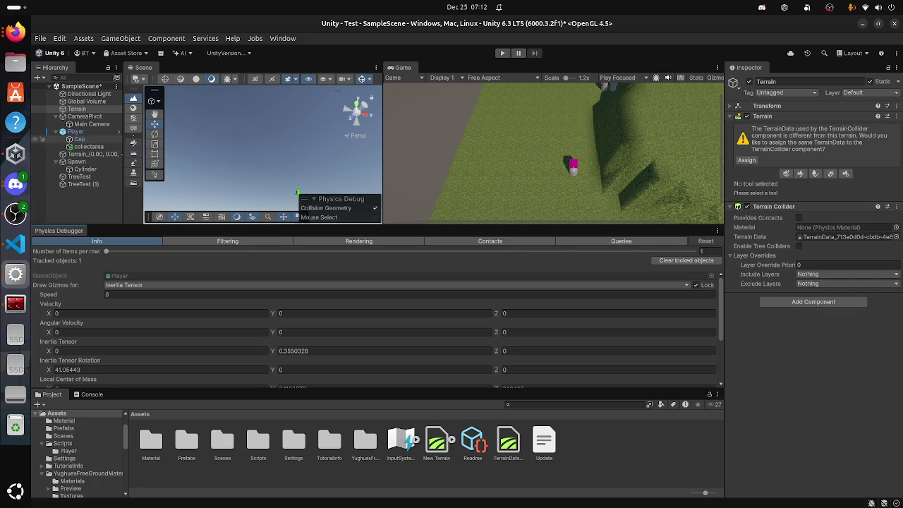
left_click(76, 131)
scroll(811, 282, "down", 2)
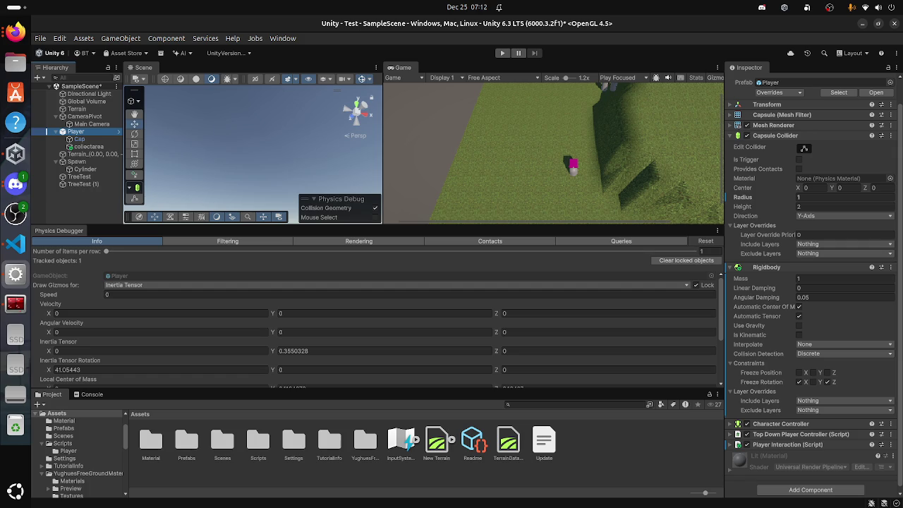
- Bring the terminal forward and relaunch Krita from Downloads
key("super")
left_click(182, 212)
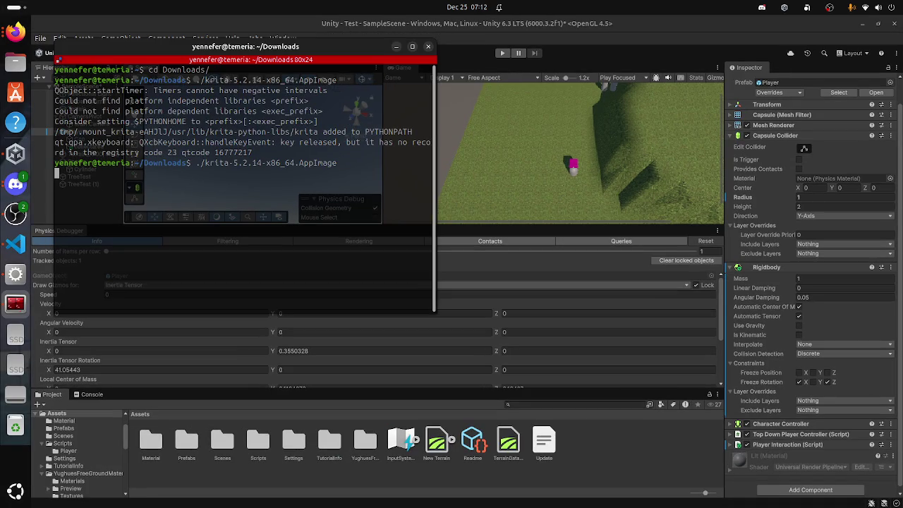
key("Return")
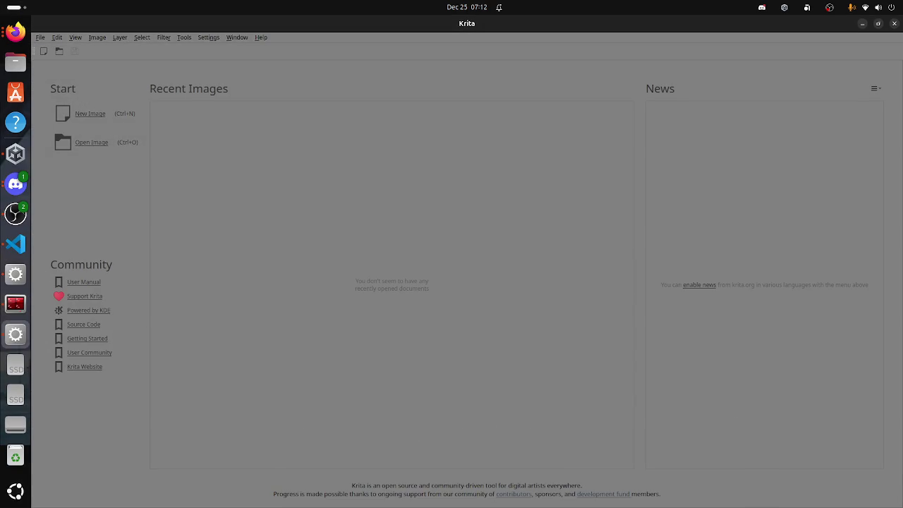
- Create a new blank canvas, pick the Basic-1 brush, and undo a trial red stroke
key("ctrl+n")
key("Return")
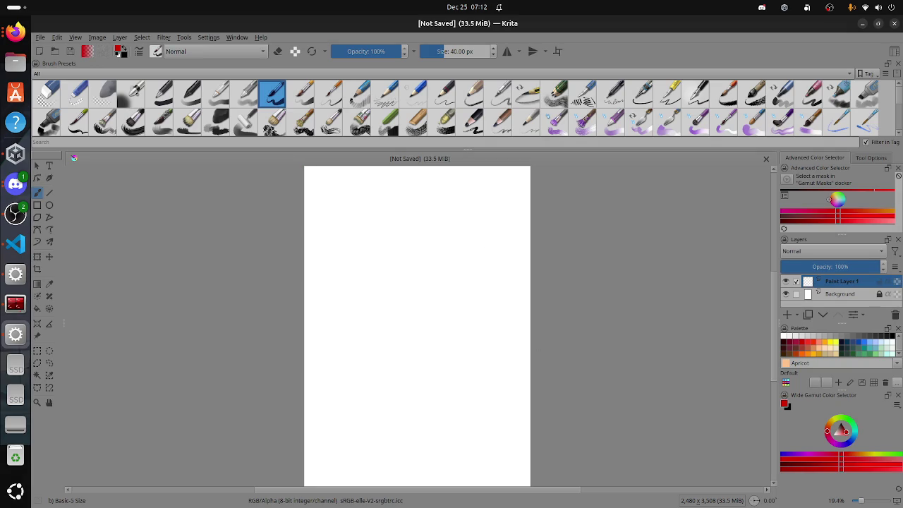
left_click(159, 92)
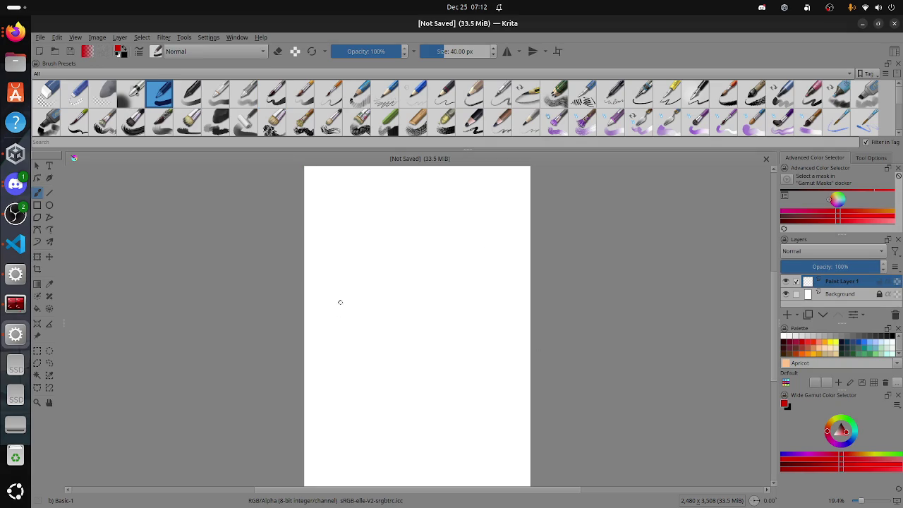
mouse_move(380, 306)
left_mouse_down()
mouse_move(358, 332)
mouse_move(407, 346)
left_mouse_up()
key("ctrl+z")
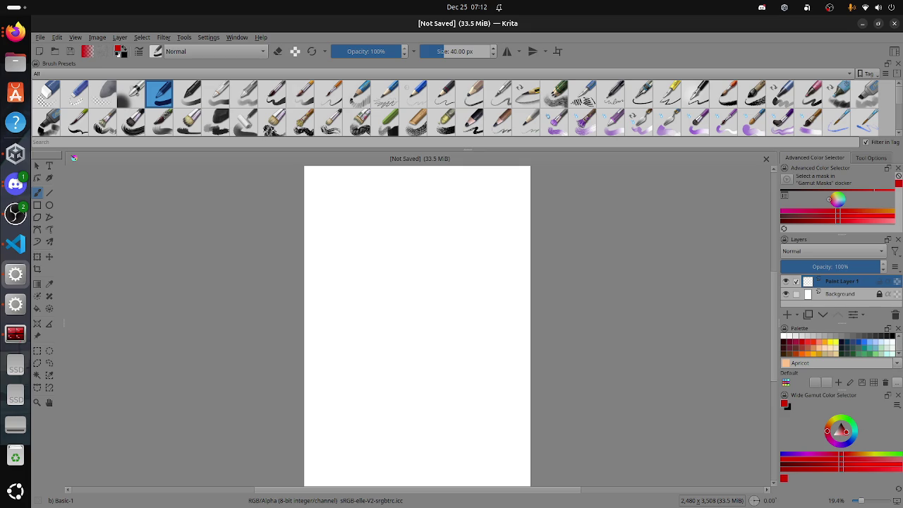
- In black, draw a hooked curve with a vertical line above the hook
key("d")
left_click_drag(396, 325, 376, 367)
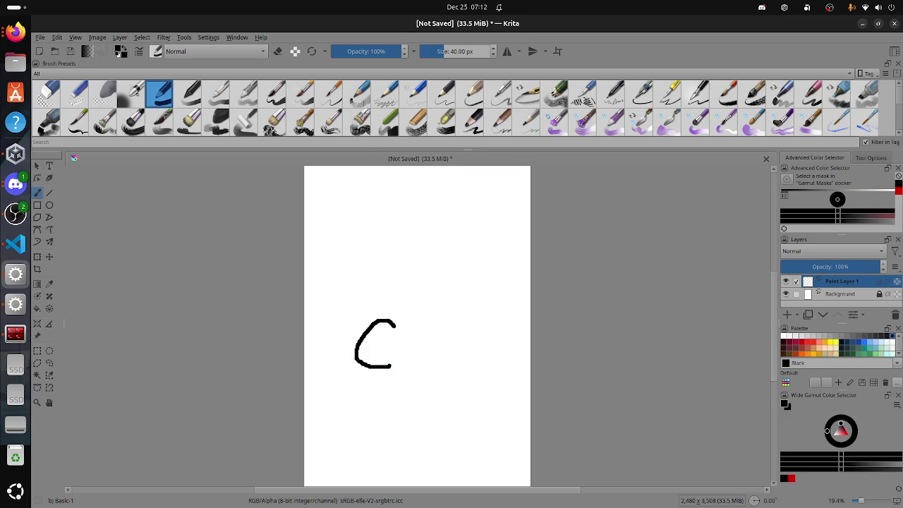
key("ctrl+z")
mouse_move(374, 325)
left_mouse_down()
mouse_move(389, 347)
mouse_move(410, 351)
left_mouse_up()
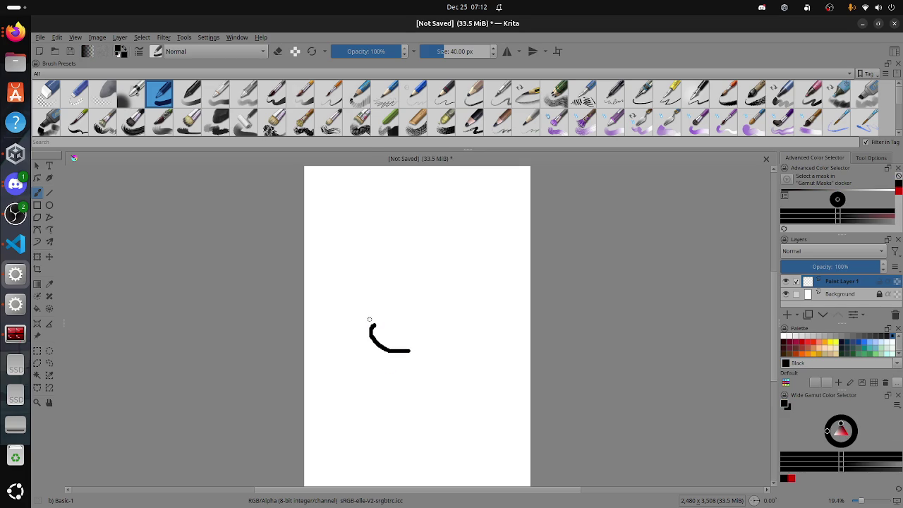
mouse_move(358, 319)
left_mouse_down()
mouse_move(377, 318)
mouse_move(376, 328)
mouse_move(420, 347)
mouse_move(417, 358)
left_mouse_up()
left_click_drag(408, 327, 413, 277)
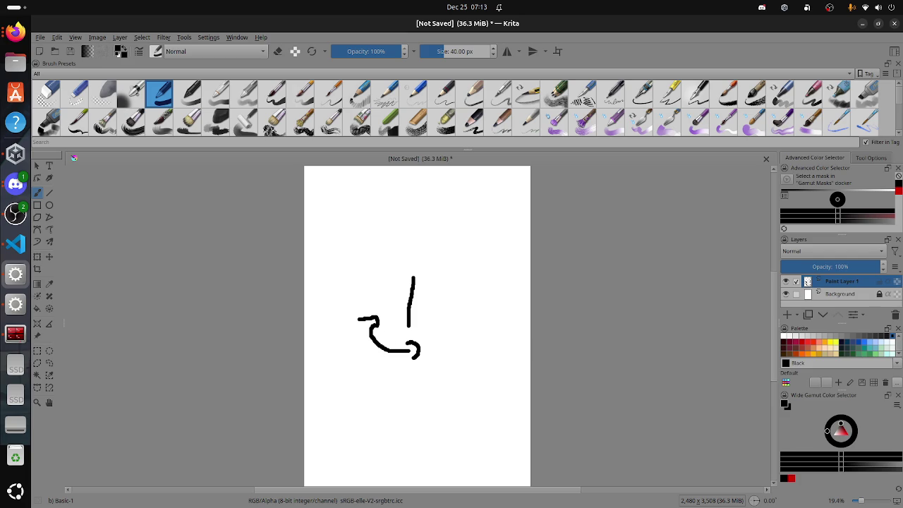
- Add a rising arrow and an inverted-V stroke in English-red, then close the Krita window
left_click(808, 343)
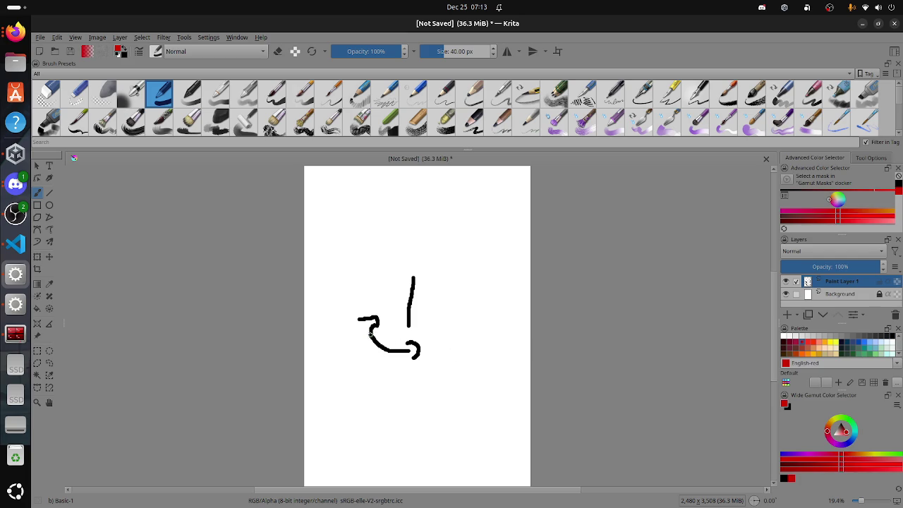
mouse_move(369, 333)
left_mouse_down()
mouse_move(402, 289)
mouse_move(404, 302)
left_mouse_up()
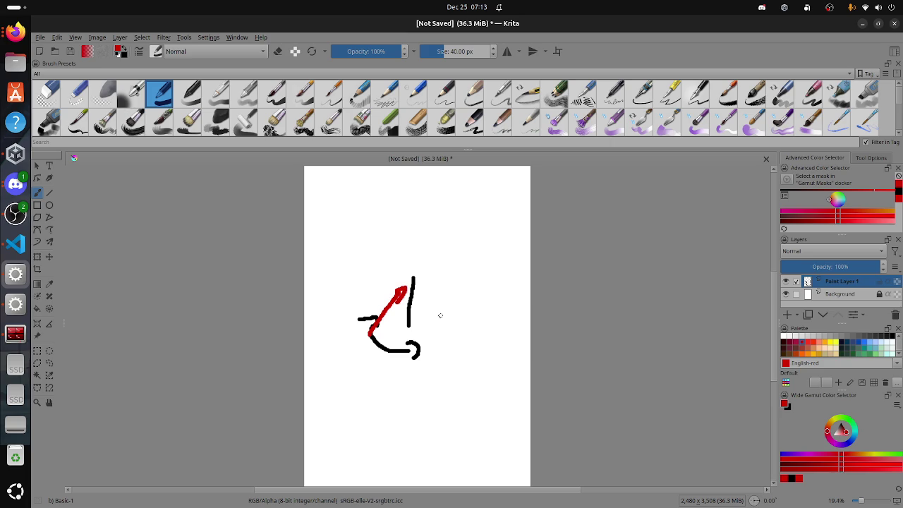
mouse_move(450, 337)
left_mouse_down()
mouse_move(438, 295)
mouse_move(423, 319)
left_mouse_up()
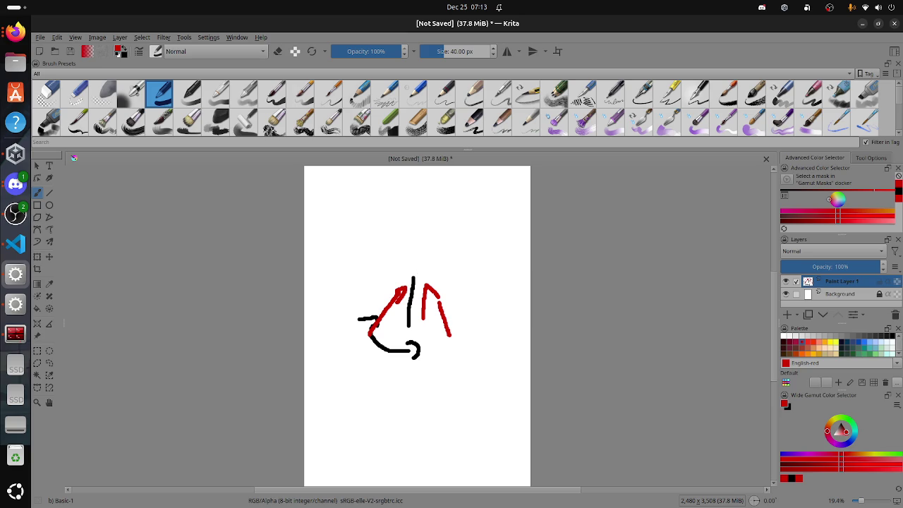
left_click(894, 24)
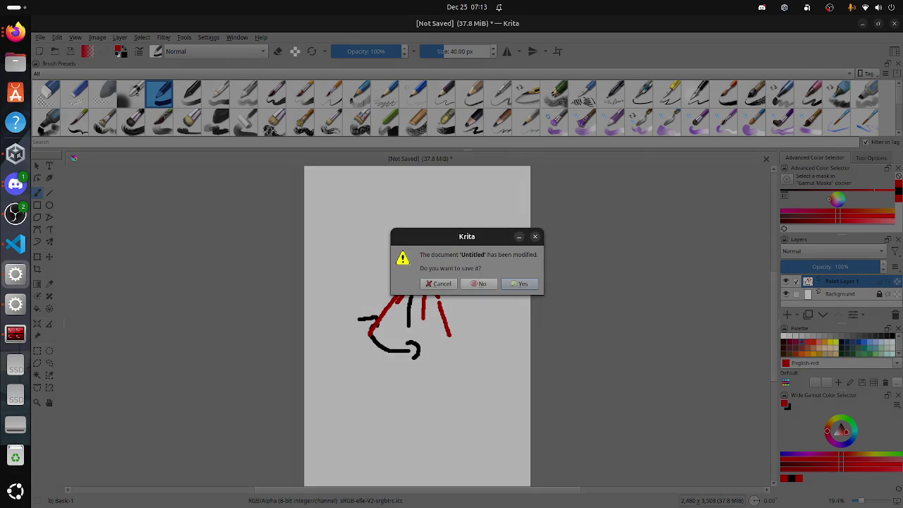
- Close Krita, return to Unity, and keep the collider direction on Y-Axis
left_click(433, 282)
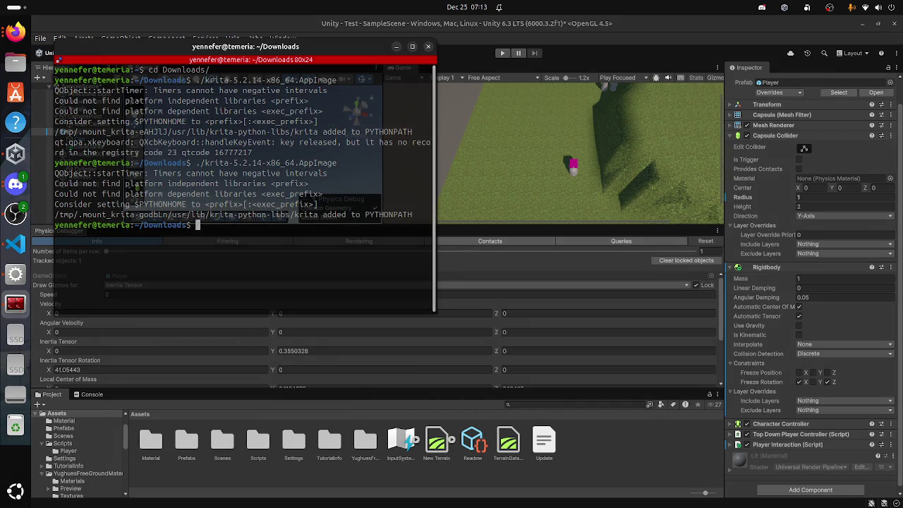
key("ctrl+d")
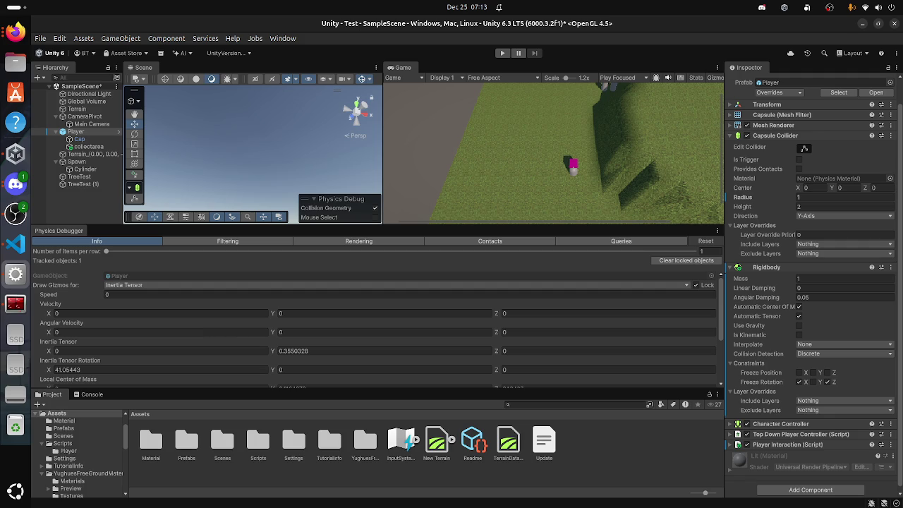
left_click(844, 216)
left_click(819, 237)
- Freeze the Player's Rigidbody rotation on Y and run a quick Play-mode test
left_click(813, 381)
key("ctrl+p")
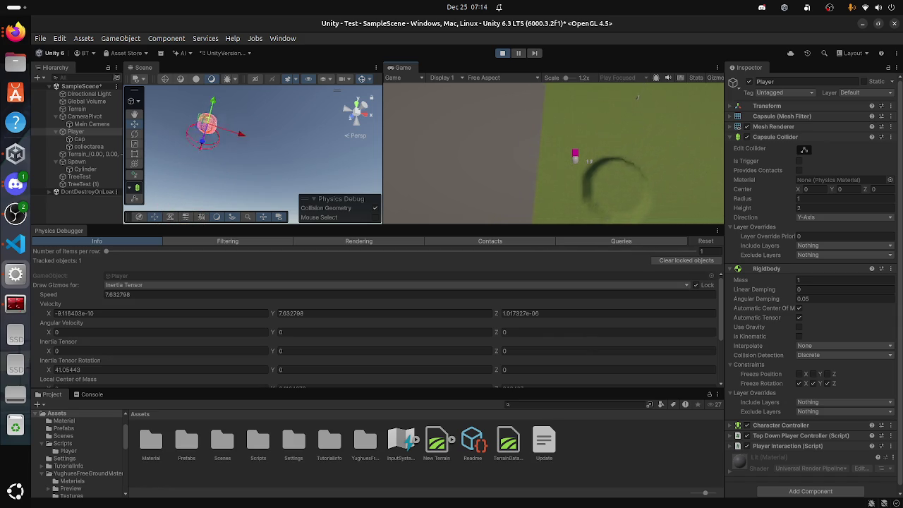
key("ctrl+p")
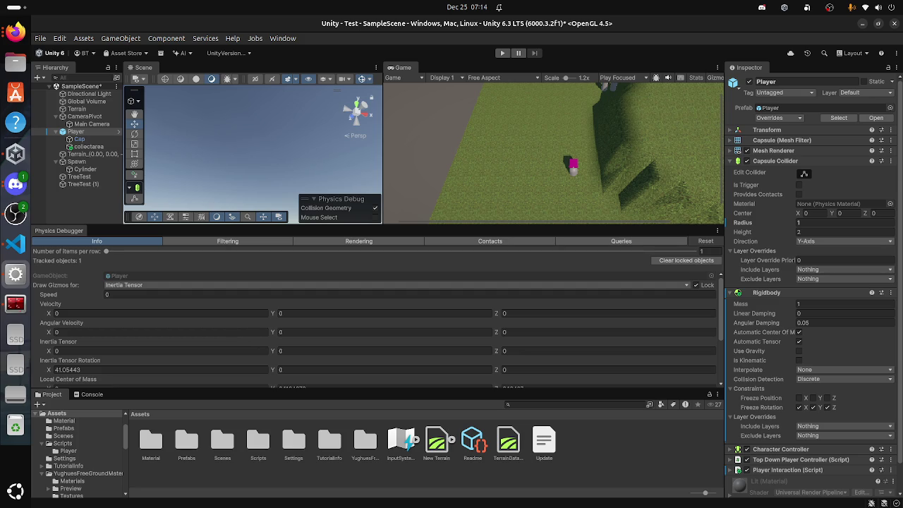
- Freeze Position Y, play-test moving the player with W, D and S, then unfreeze Rotation Y
left_click(813, 398)
key("ctrl+p")
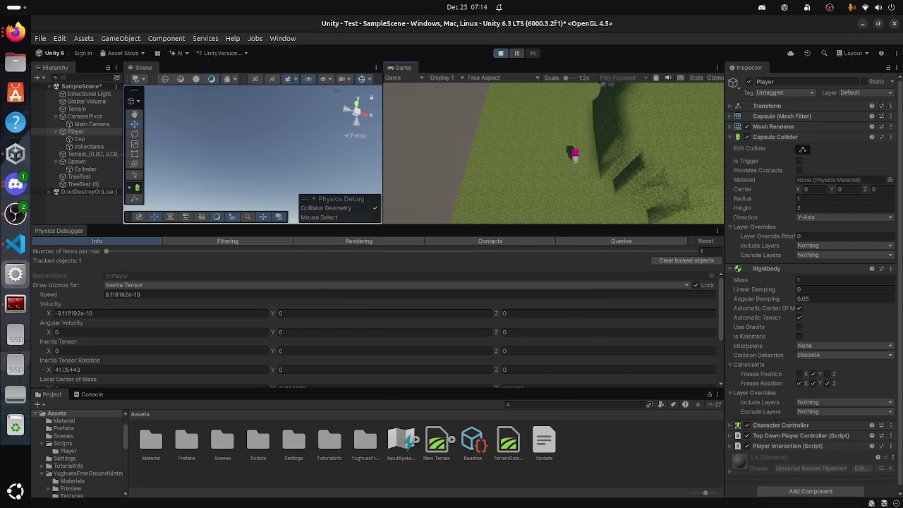
key("w")
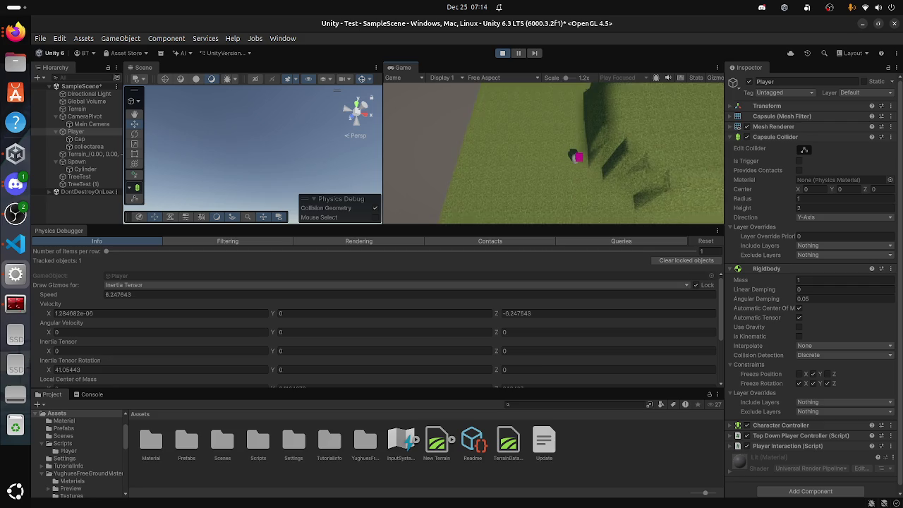
key("d")
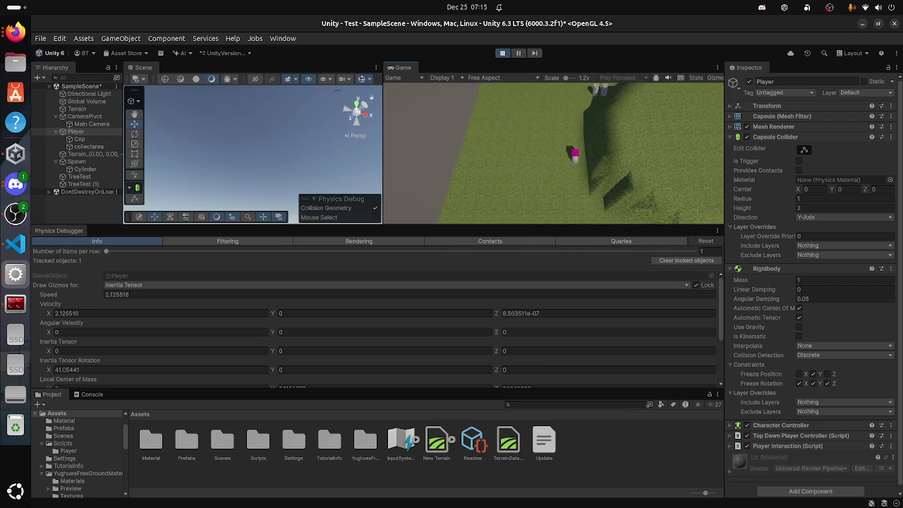
key("d")
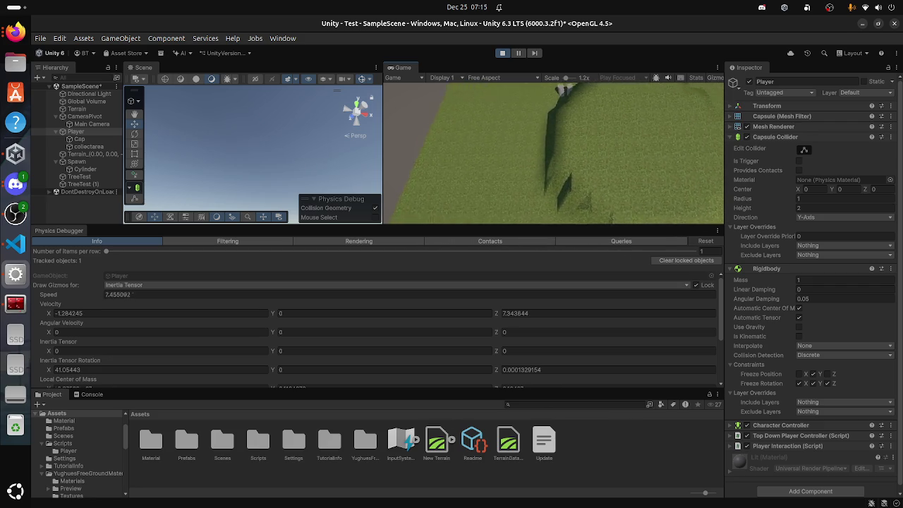
key("s")
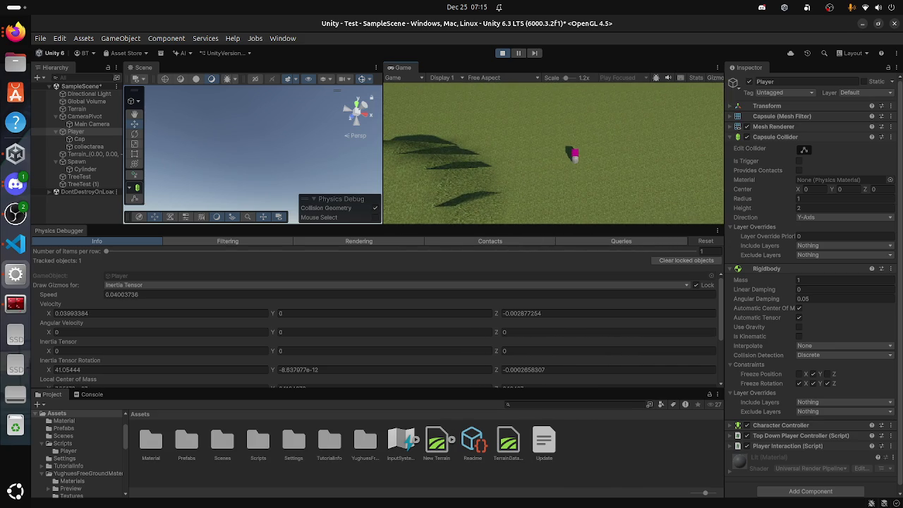
key("ctrl+p")
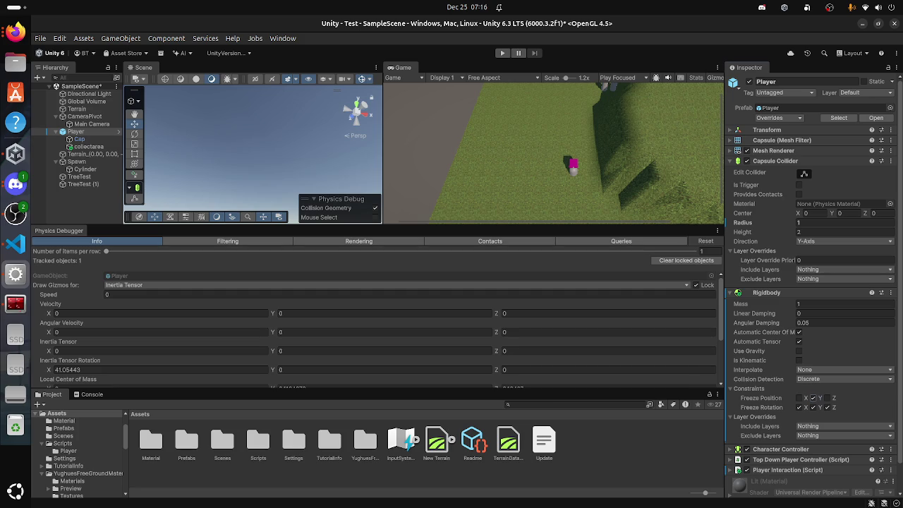
left_click(813, 407)
- Re-freeze Rotation Y, set the Rigidbody Mass to 1000, and enter Play mode
left_click(813, 407)
left_click(819, 303)
type("1000")
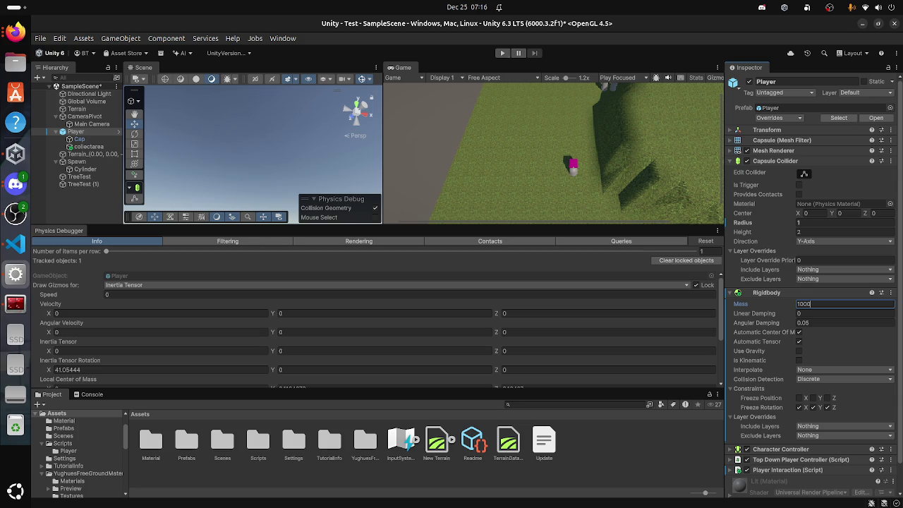
key("ctrl+p")
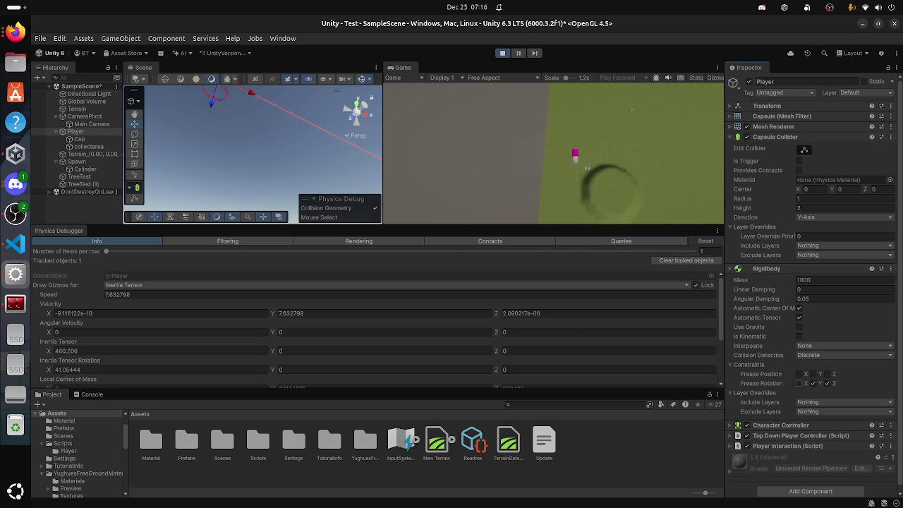
- While the Player runs, toggle Freeze Rotation X and Y on and off
left_click(814, 383)
left_click(799, 383)
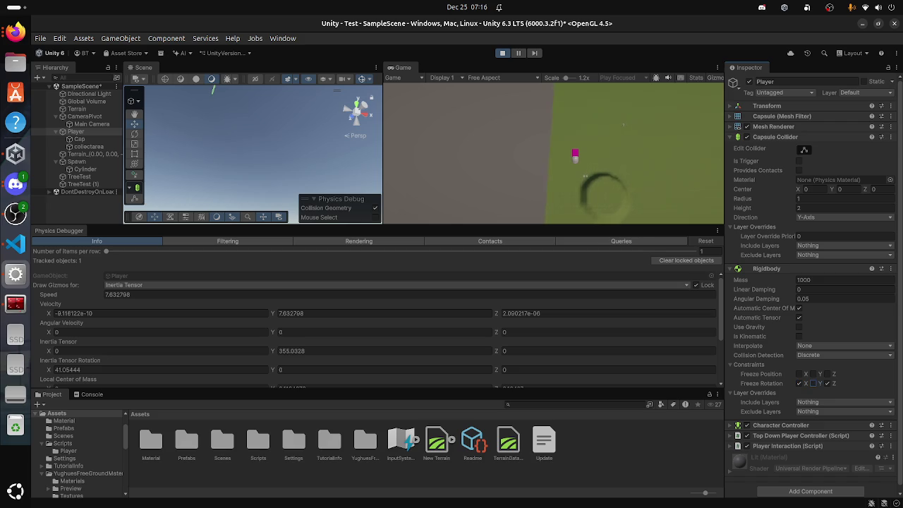
left_click(813, 383)
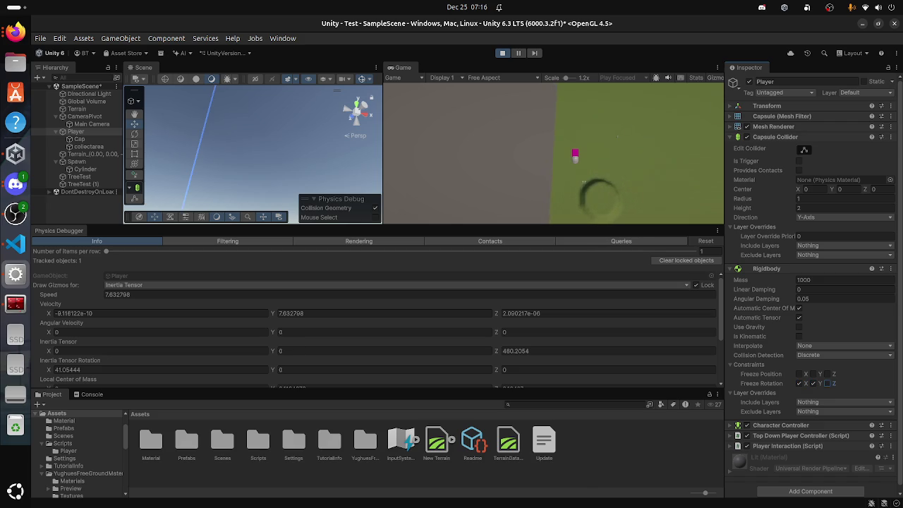
left_click(814, 383)
left_click(800, 383)
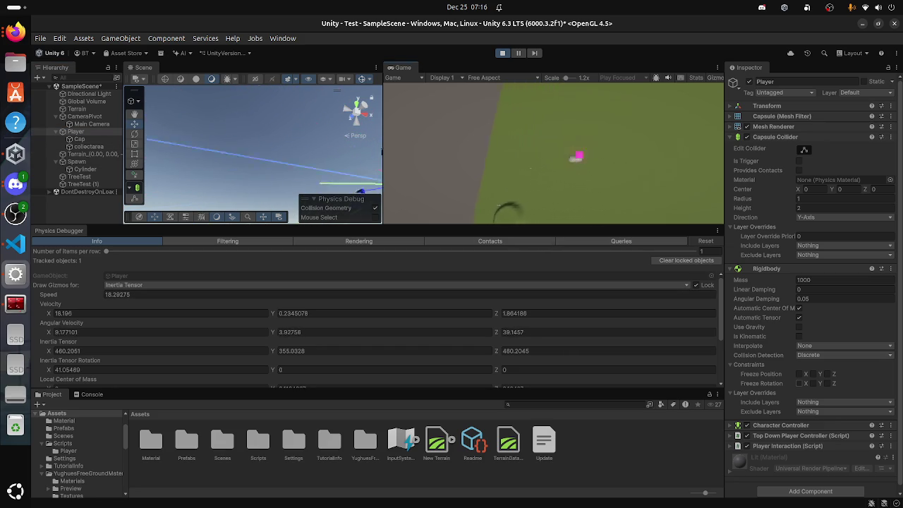
- Expand the Player's Transform, toggle Freeze Rotation Y and Z, then stop the test
left_click(767, 105)
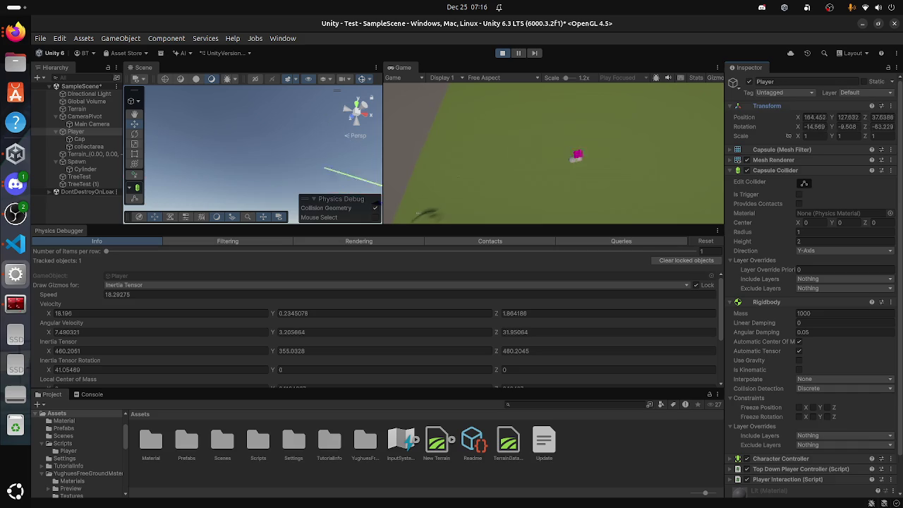
scroll(811, 282, "down", 2)
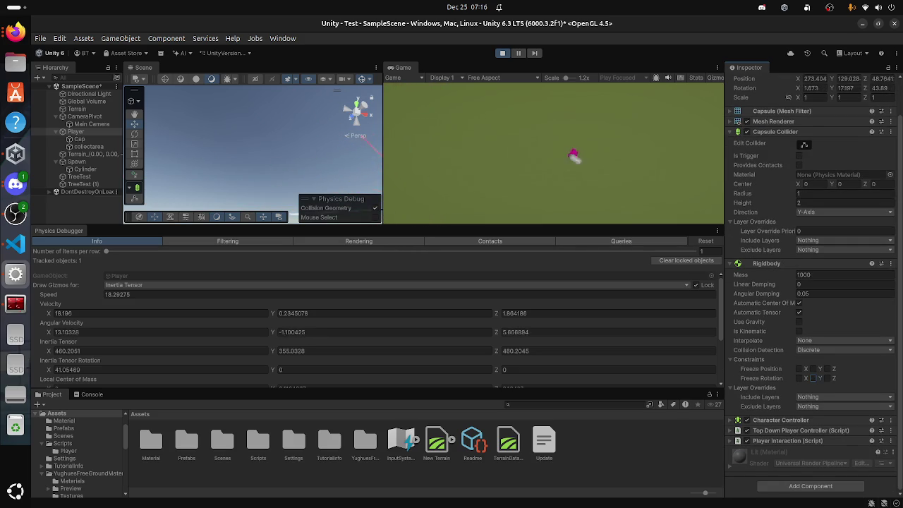
left_click(813, 378)
left_click(827, 378)
left_click(813, 378)
left_click(827, 378)
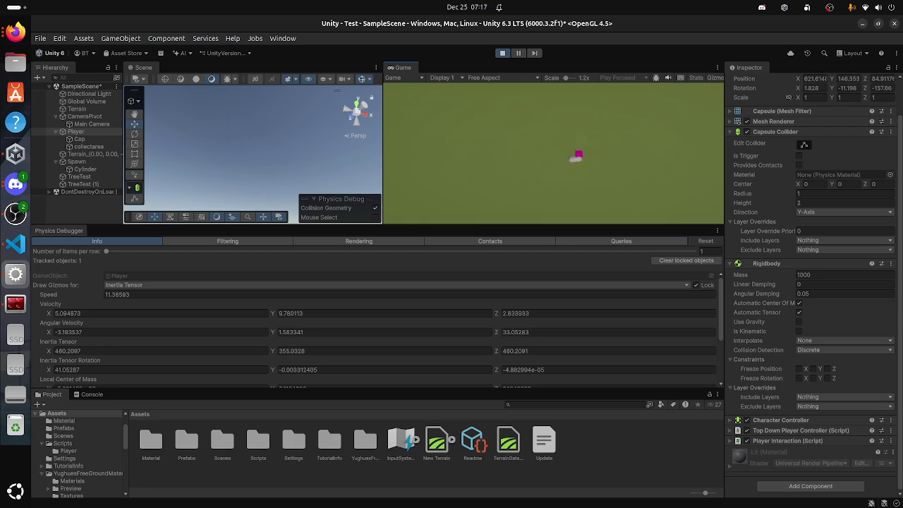
left_click(503, 53)
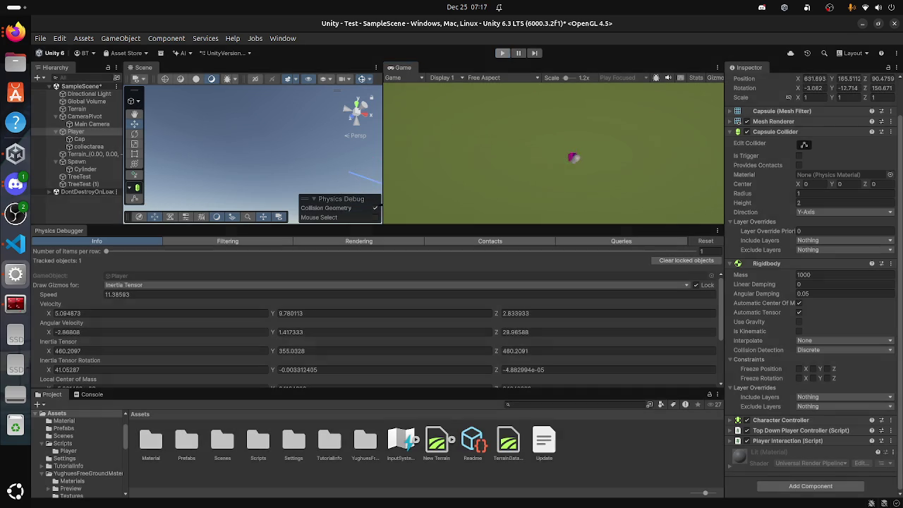
- Start play mode and re-enter 41.05444 as Inertia Tensor Rotation X
key("ctrl+p")
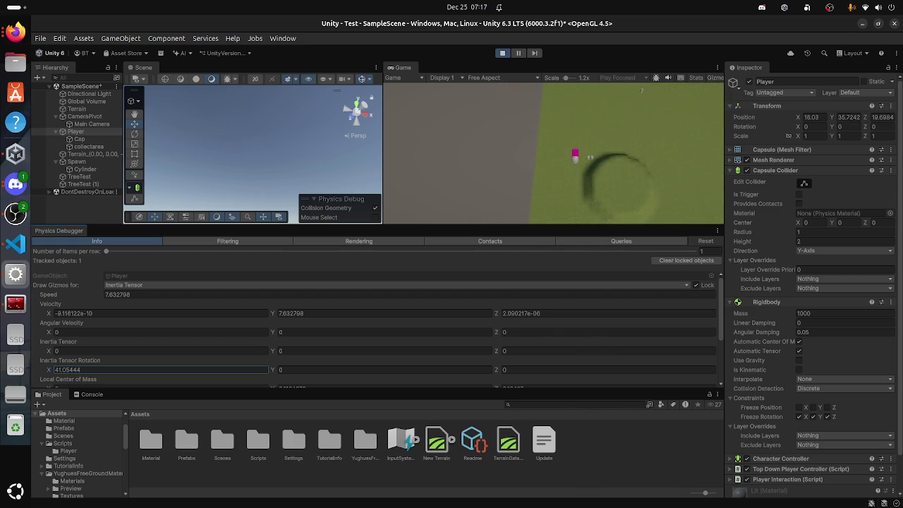
key("BackSpace")
key("BackSpace")
key("BackSpace")
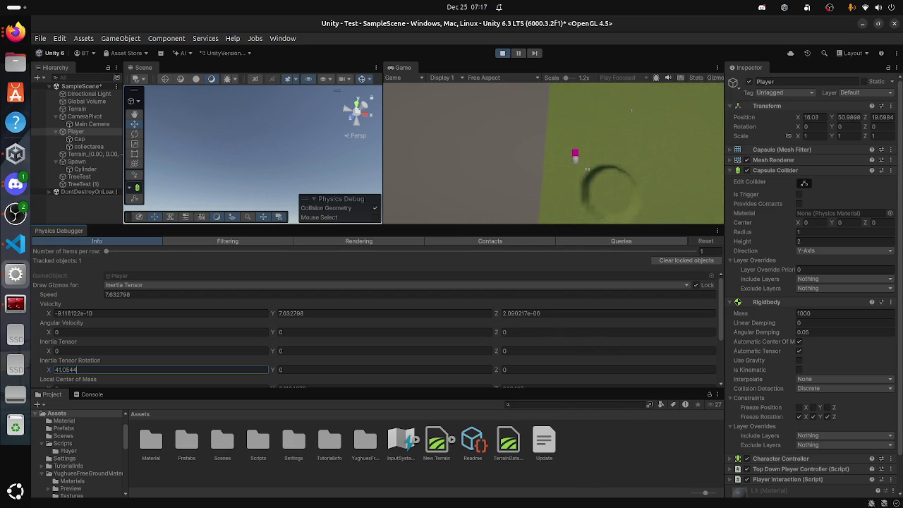
type("41.05444")
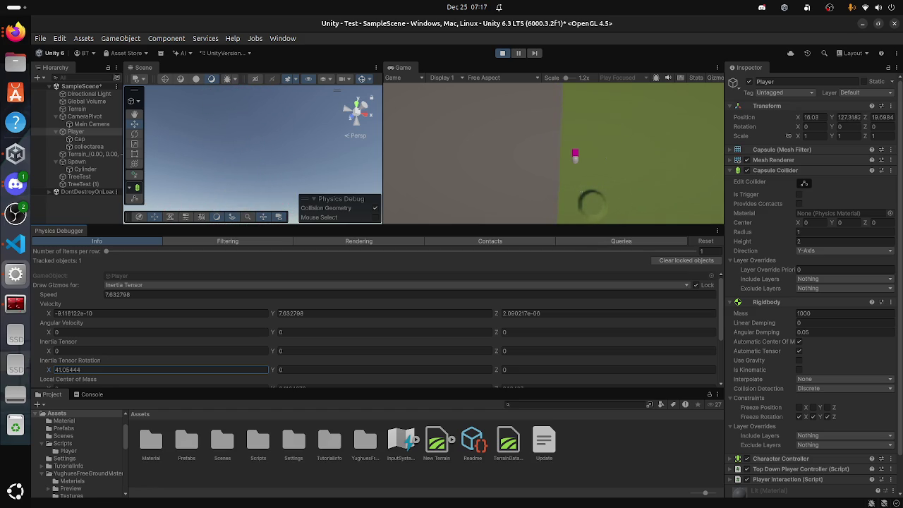
- Select the Player and keep it framed in the Scene view as it rises, then stop play mode
left_click(70, 131)
key("f")
key("f")
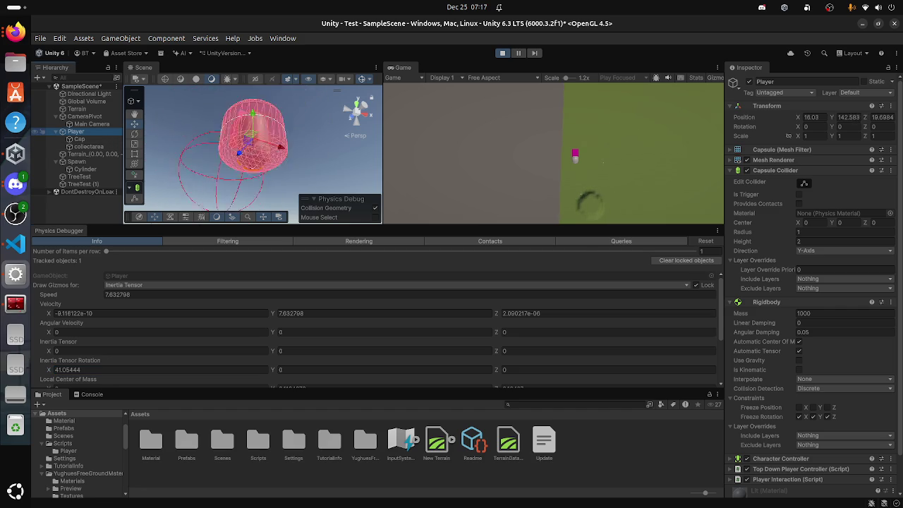
key("f")
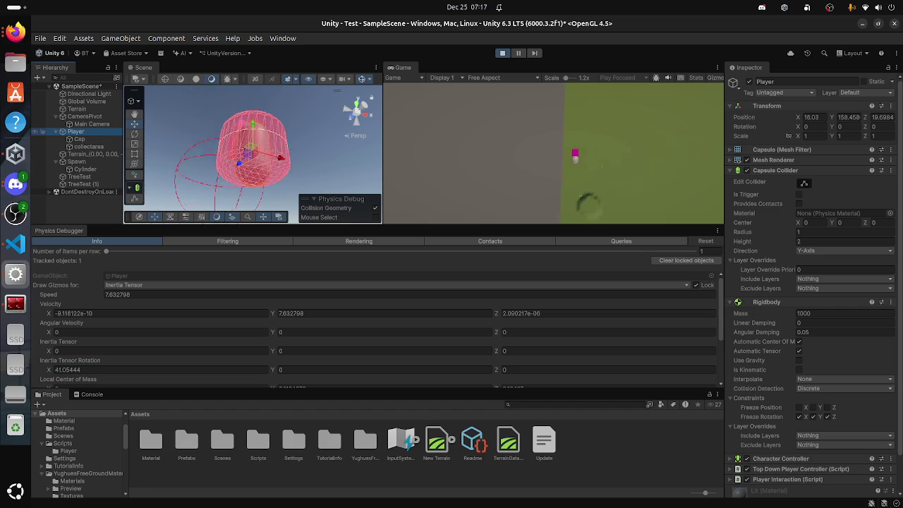
key("f")
key("f")
key("f")
key("ctrl+p")
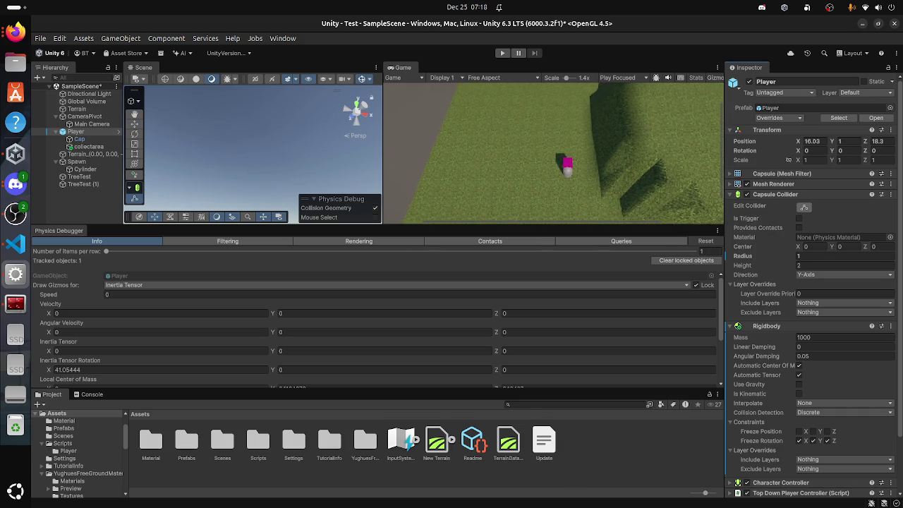
- Select the Player and frame it in the Scene view
scroll(553, 151, "up", 3)
left_click(75, 131)
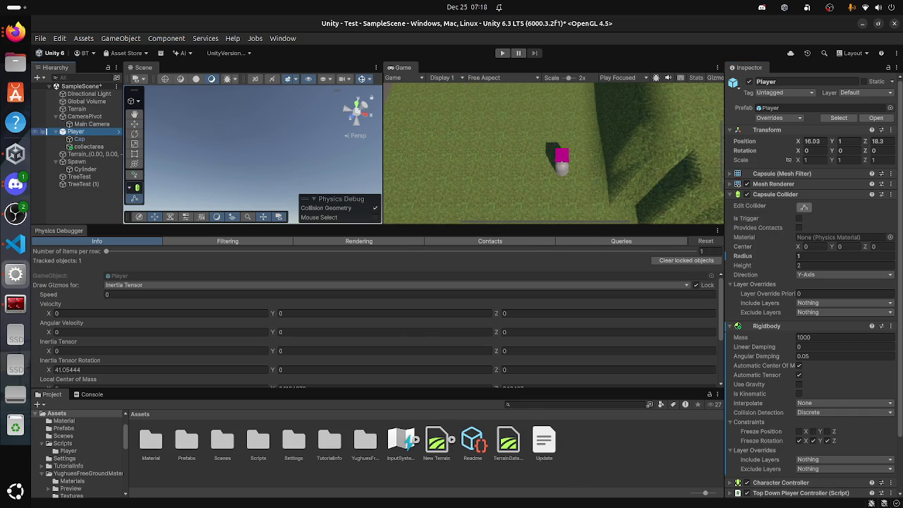
key("f")
right_click(356, 111)
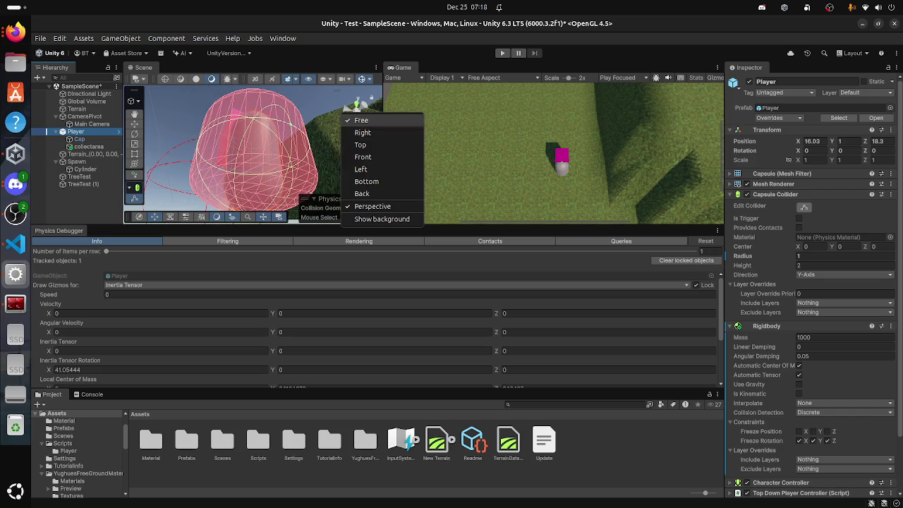
key("Escape")
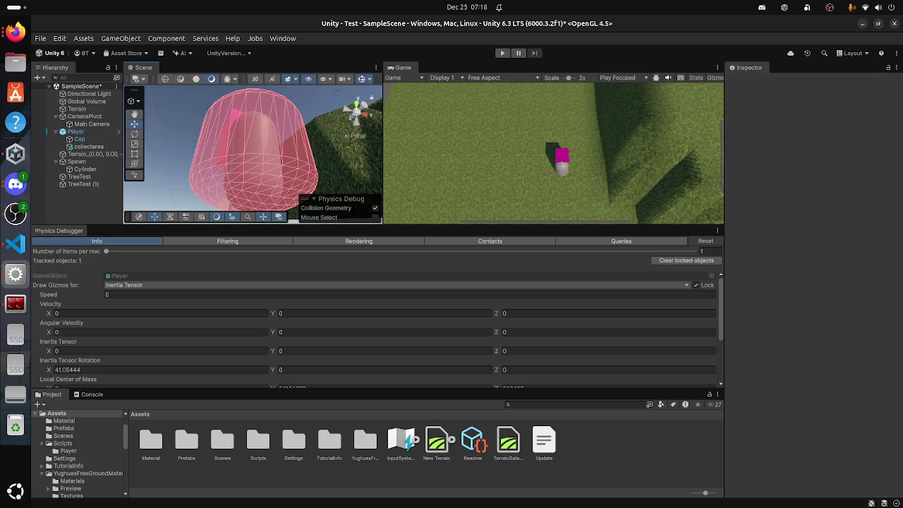
- Enlarge the Scene and Game views and orbit the camera down toward the grass
scroll(253, 155, "down", 2)
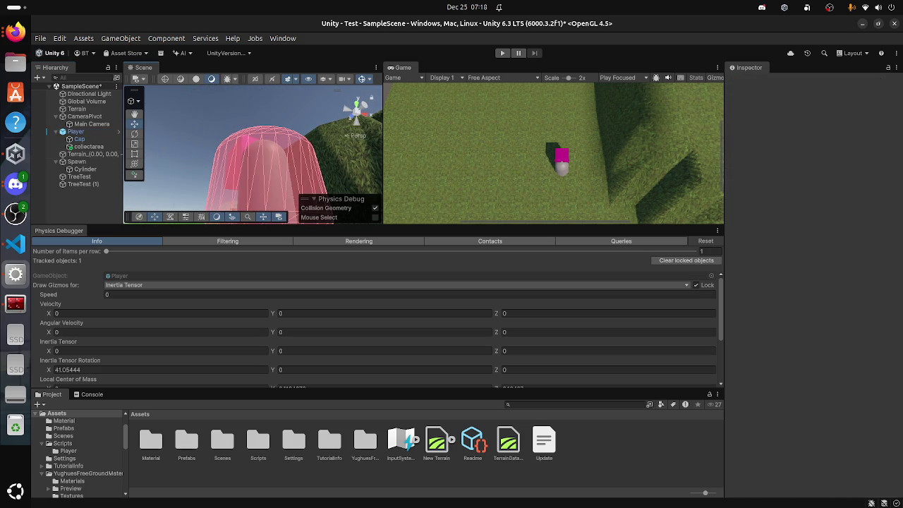
mouse_move(423, 227)
left_mouse_down()
mouse_move(423, 414)
mouse_move(423, 379)
left_mouse_up()
left_click_drag(383, 226, 517, 226)
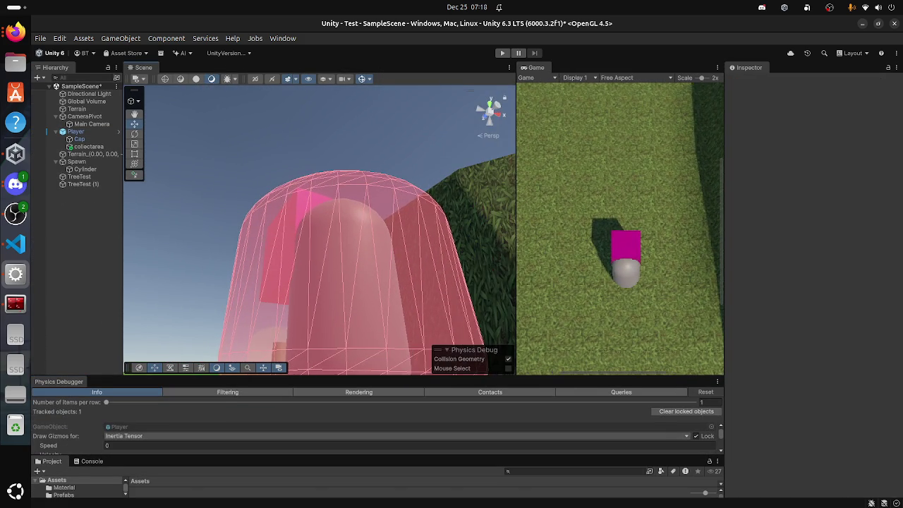
scroll(319, 229, "down", 3)
left_click_drag(319, 229, 319, 177)
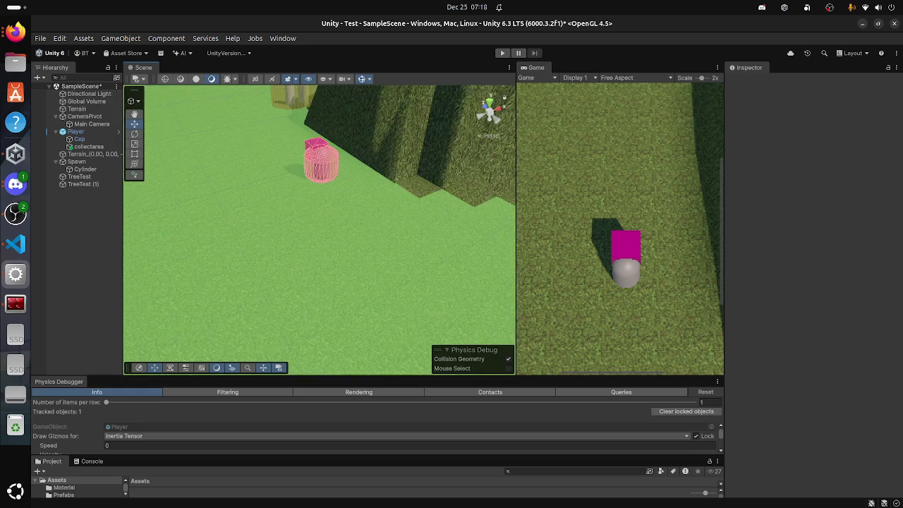
scroll(319, 230, "up", 5)
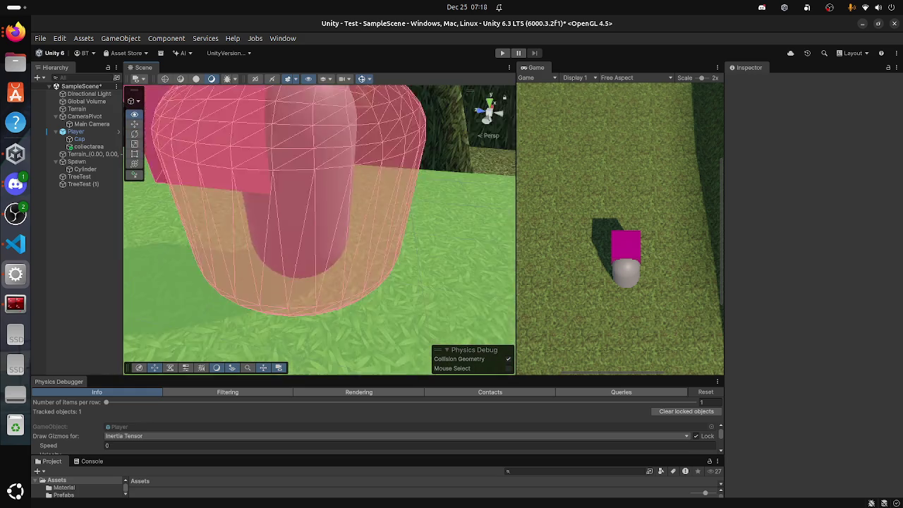
scroll(319, 229, "down", 1)
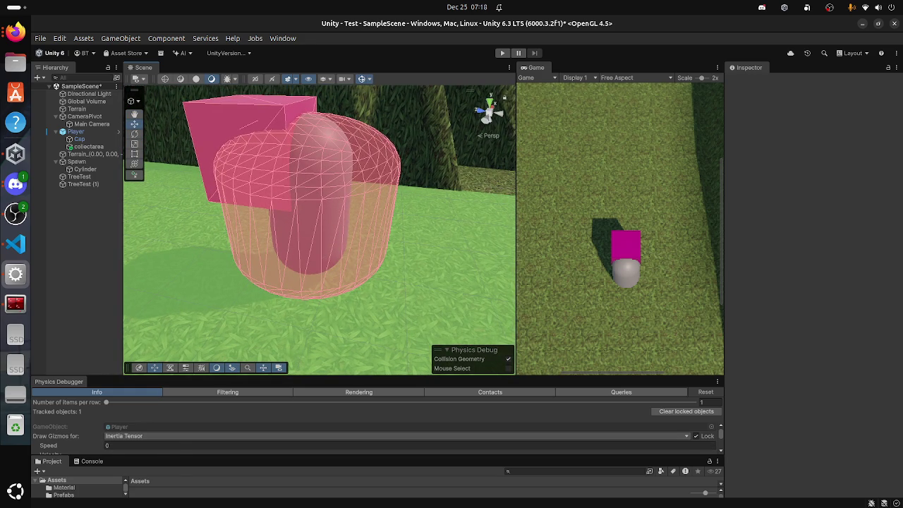
- Stop drawing the inertia tensor gizmo and expand the Physics Debugger settings
left_click(124, 436)
left_click(125, 448)
scroll(319, 230, "down", 5)
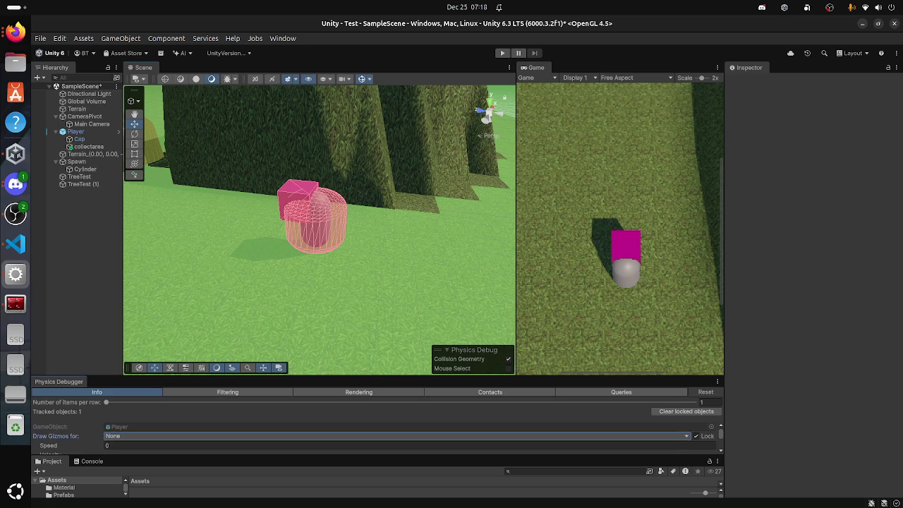
left_click_drag(424, 377, 423, 278)
- Browse the Physics Debugger's Filtering, Rendering, Contacts and Info sections for the Player
left_click(227, 292)
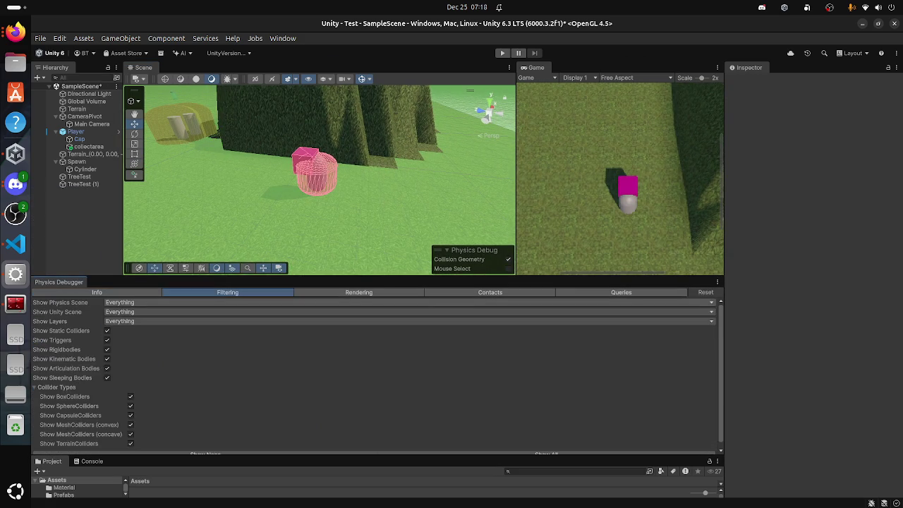
left_click(358, 292)
left_click(310, 302)
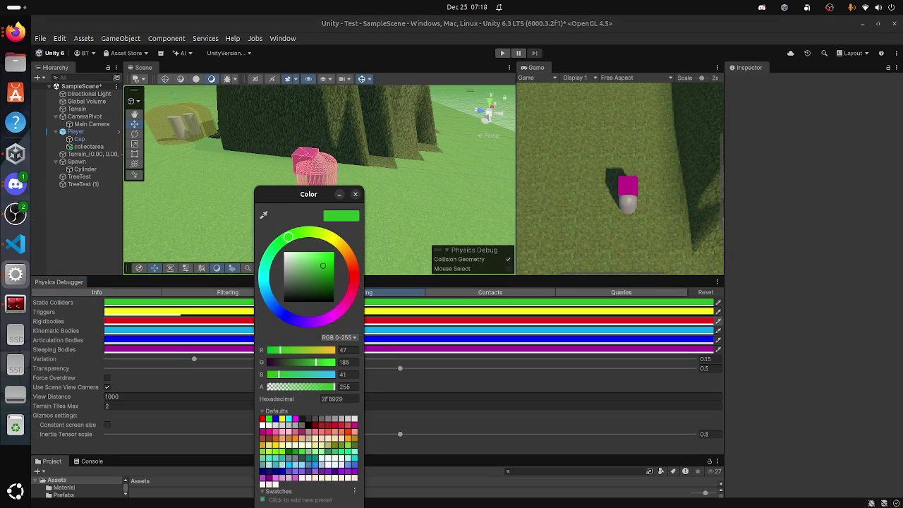
left_click(409, 405)
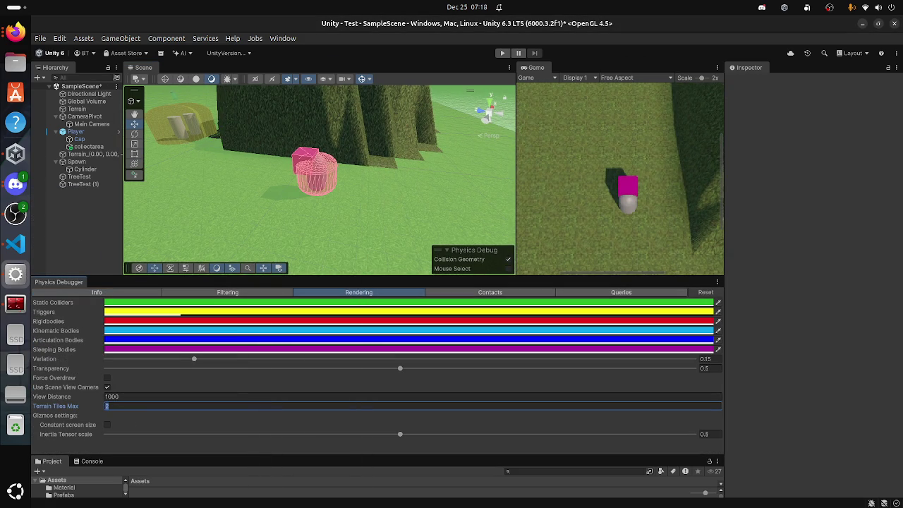
left_click(621, 293)
left_click(490, 292)
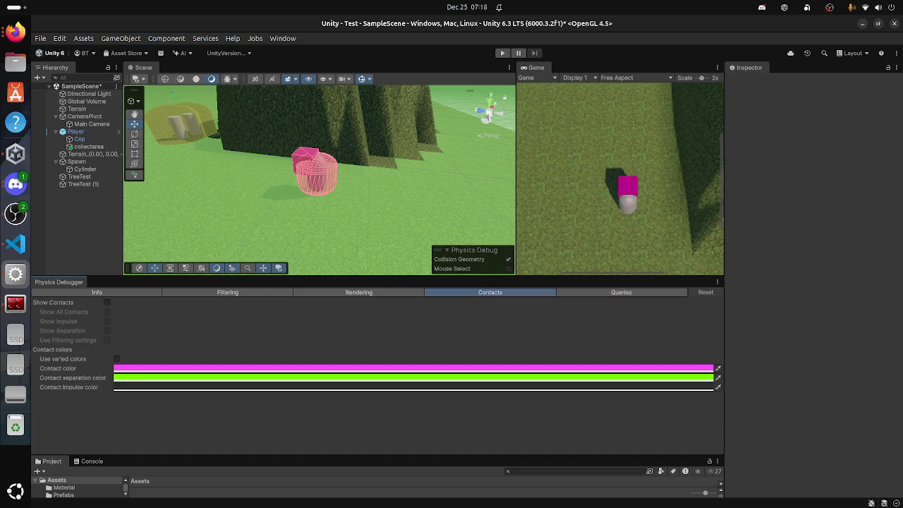
left_click(97, 292)
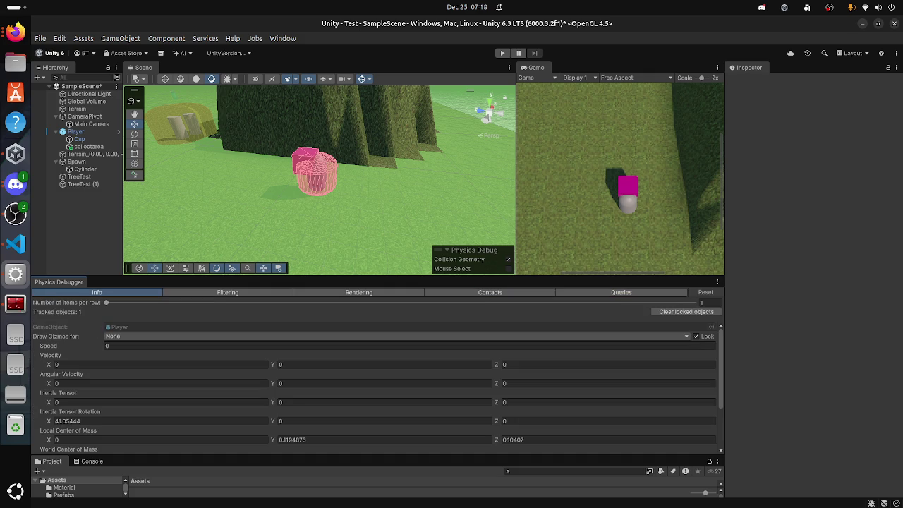
- Enlarge the Project panel and turn off the Collision Geometry overlay
scroll(379, 388, "down", 5)
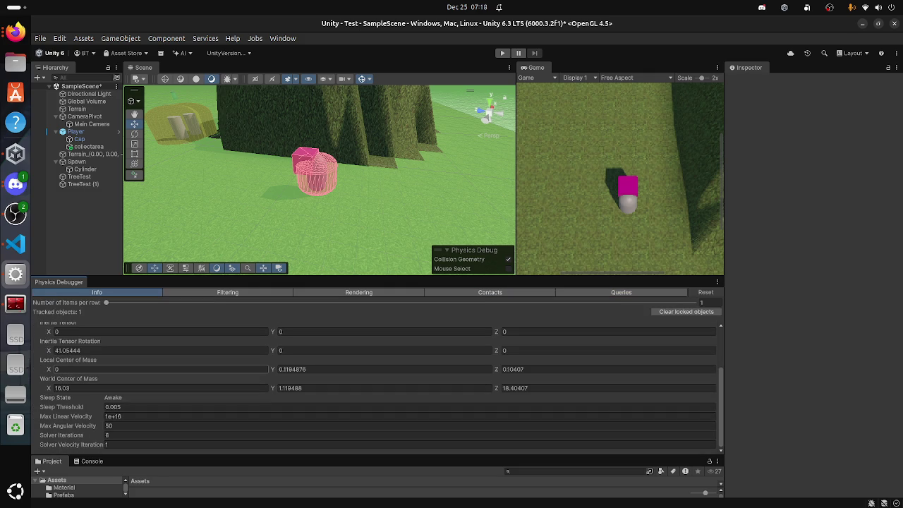
left_click_drag(378, 455, 379, 388)
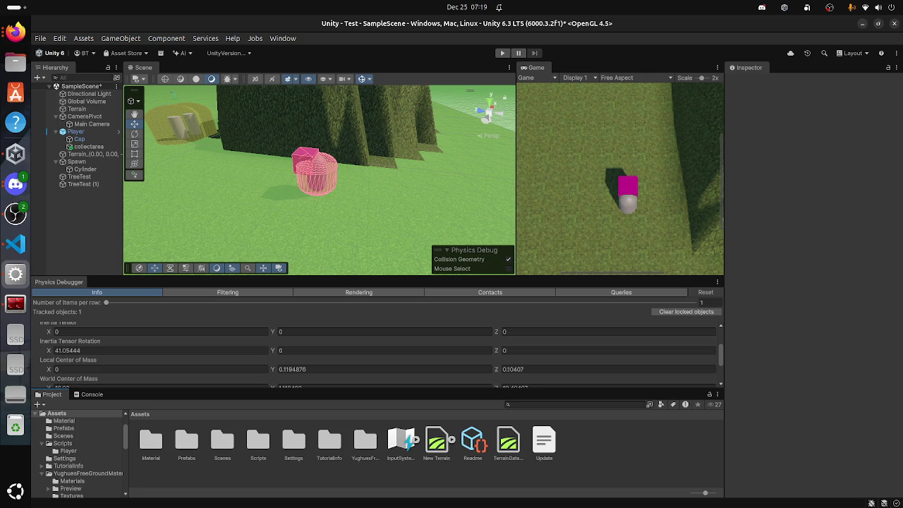
left_click(508, 259)
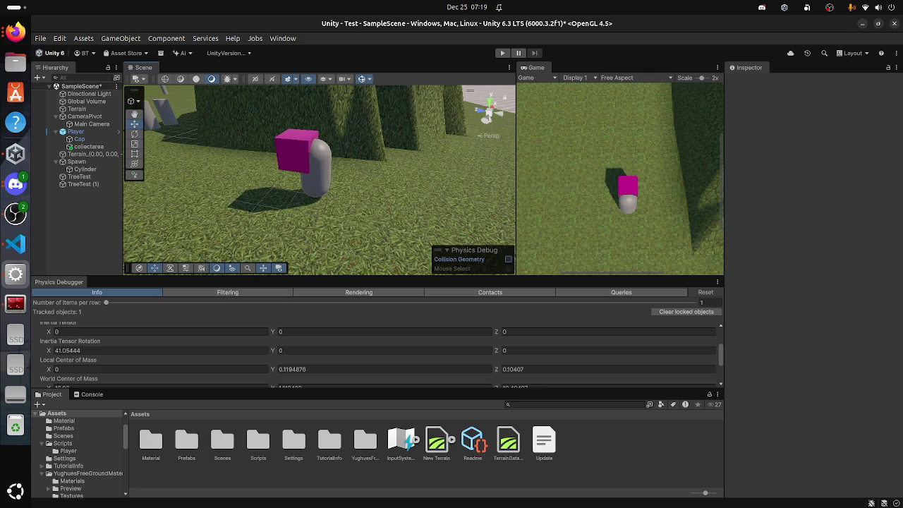
- Select the Cap on the Player and tick Provides Contacts on its Box Collider
left_click(319, 164)
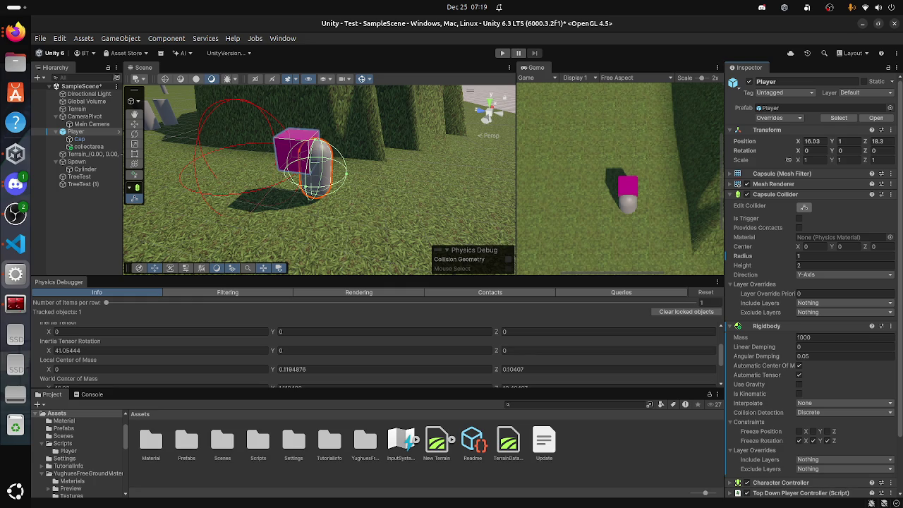
left_click(296, 151)
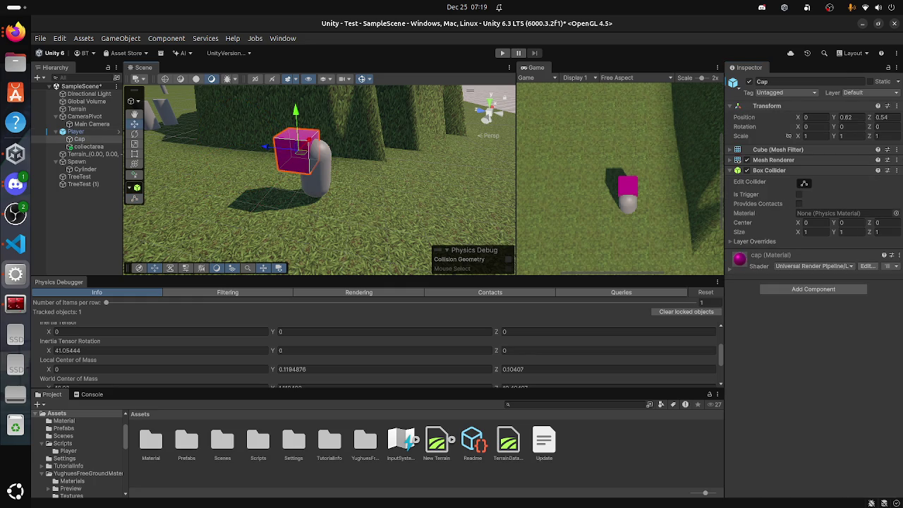
mouse_move(759, 203)
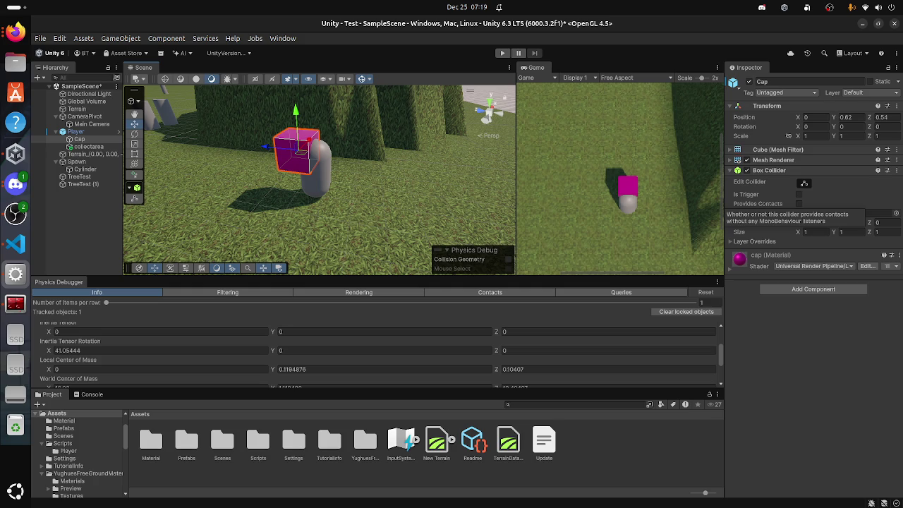
left_click(759, 203)
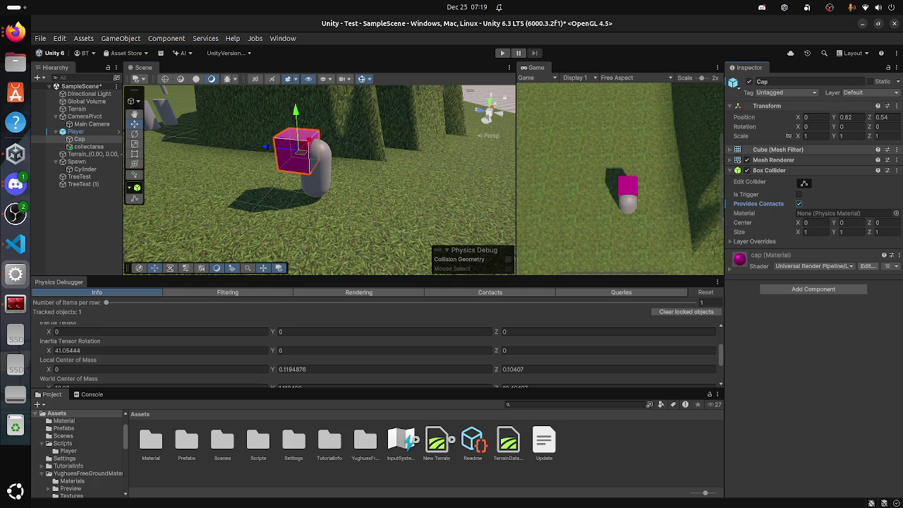
- Drive the Player forward in a play test, stop it, and switch to Firefox
key("ctrl+p")
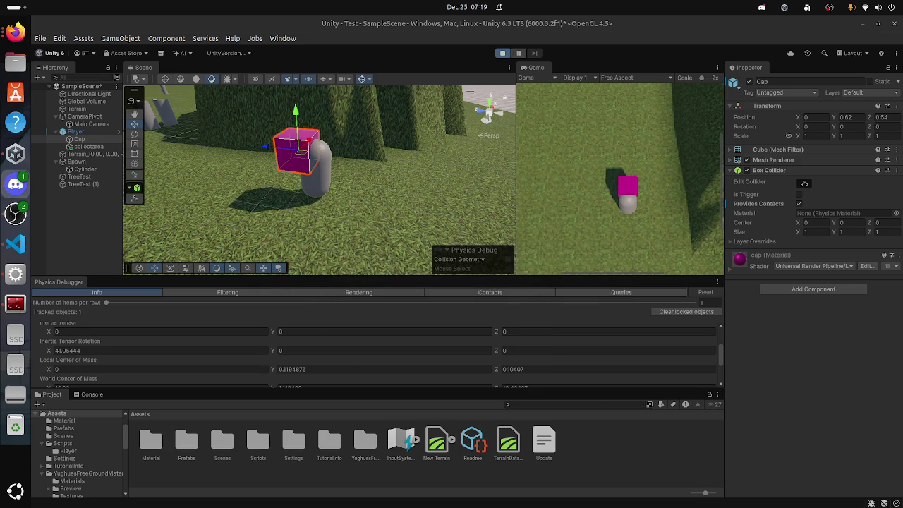
key("w")
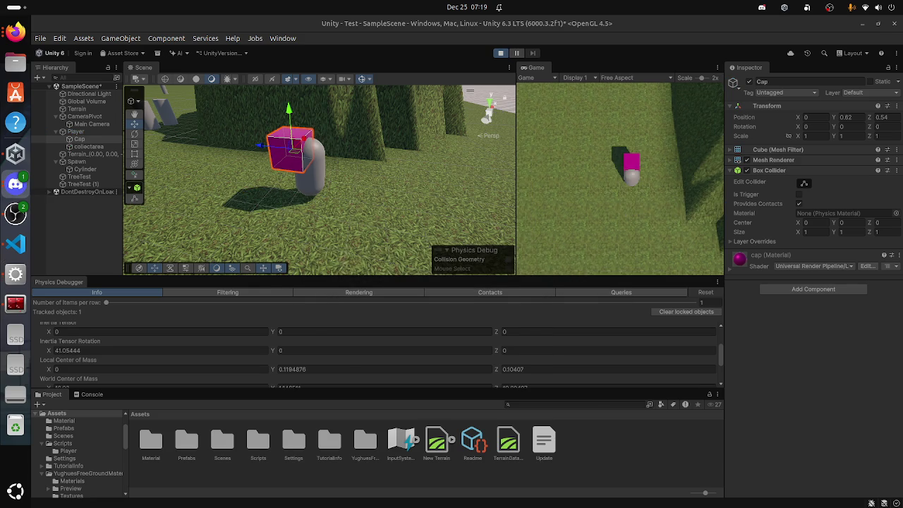
key("w")
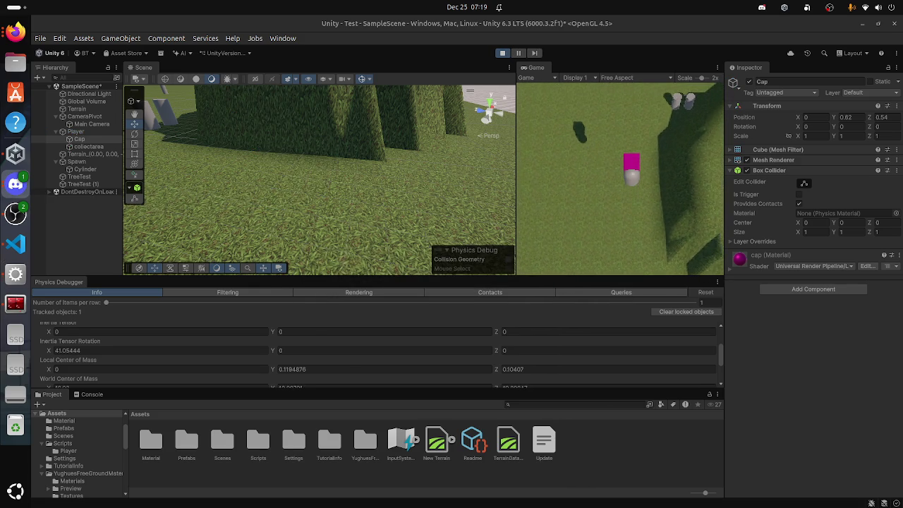
key("ctrl+p")
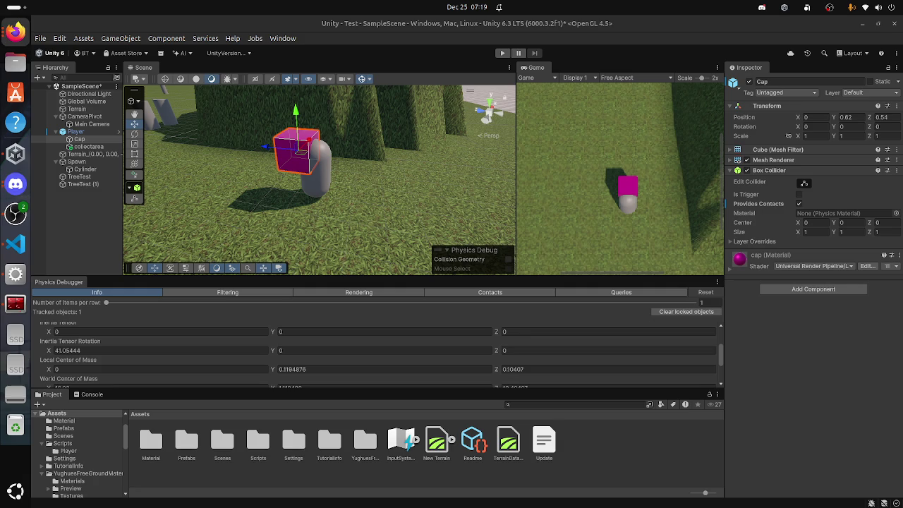
left_click(16, 31)
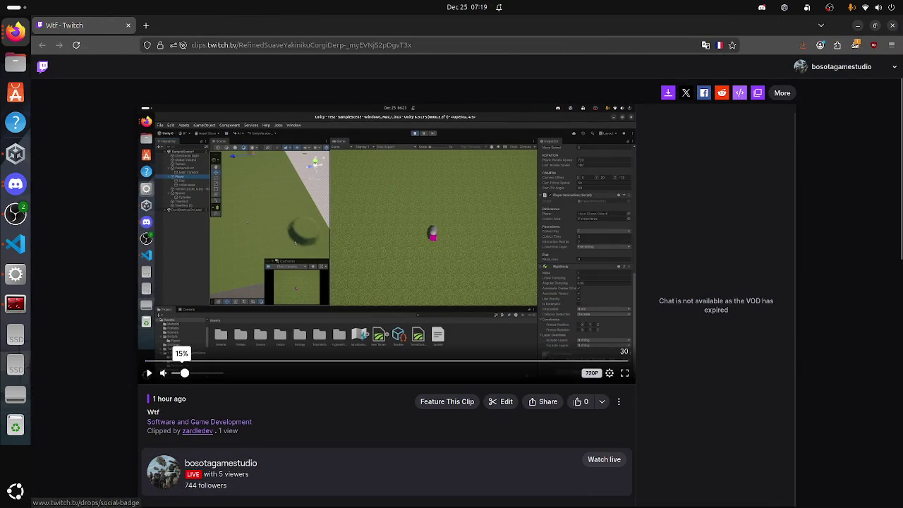
- Play the Twitch 'Wtf' clip, skip back and forth along it, then return to Unity
left_click(148, 372)
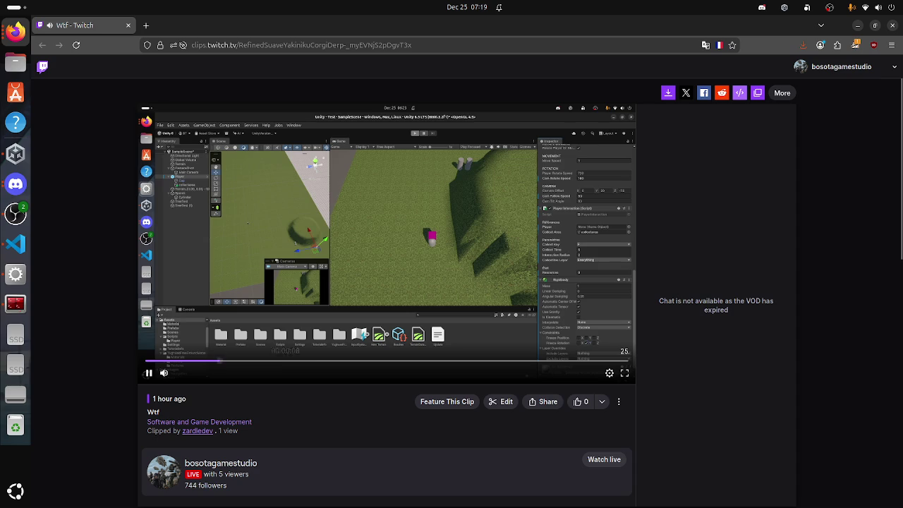
left_click(378, 361)
left_click(431, 361)
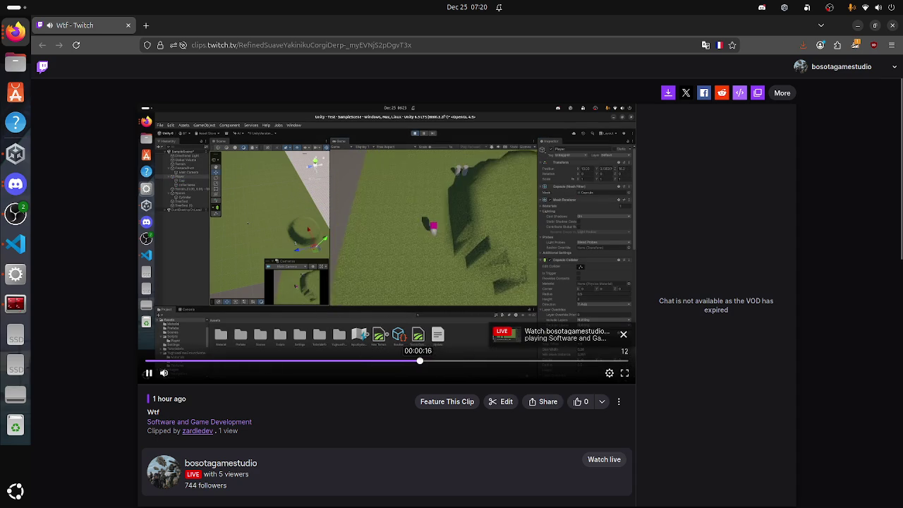
left_click(375, 361)
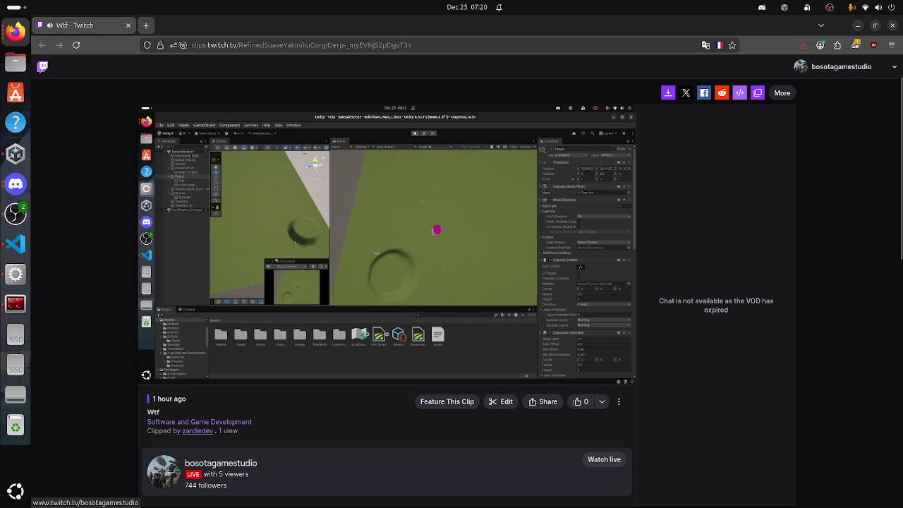
key("alt+Tab")
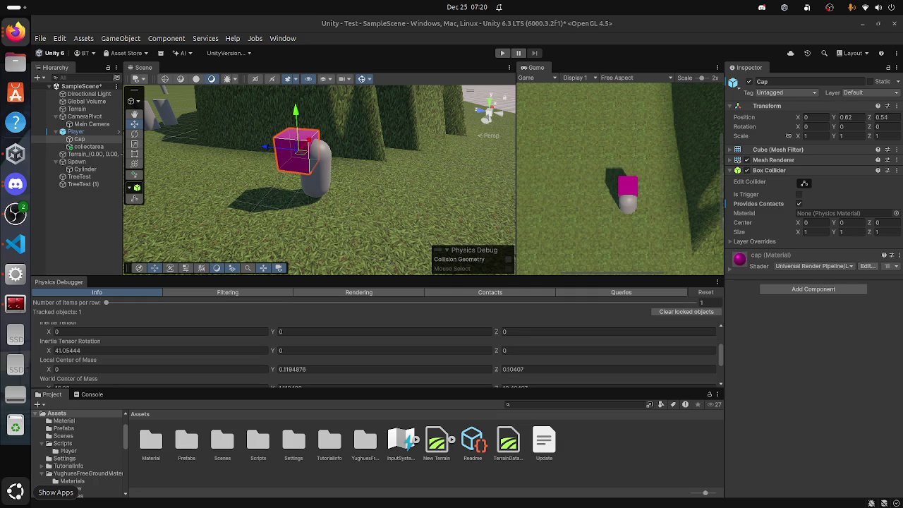
- View the Readme, then select the Player to show its capsule collider and Rigidbody constraints
left_click(473, 441)
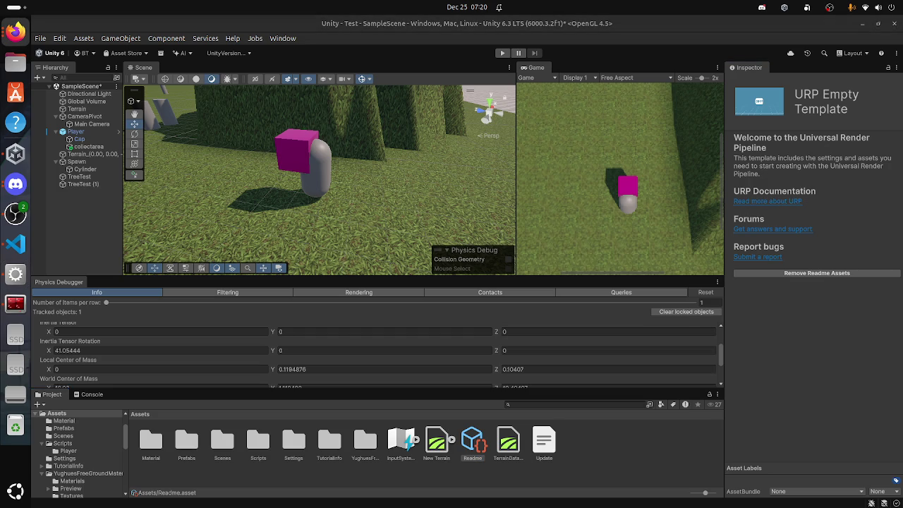
left_click(77, 205)
left_click(76, 132)
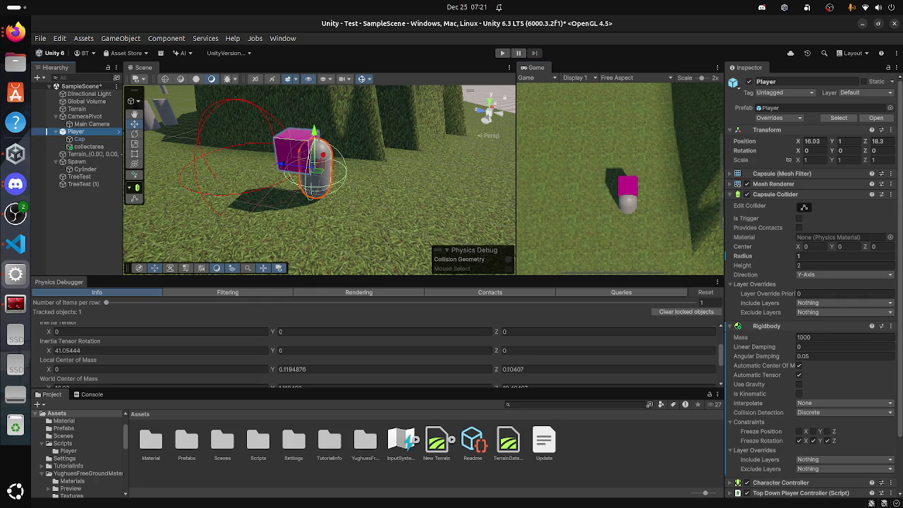
scroll(621, 176, "down", 3)
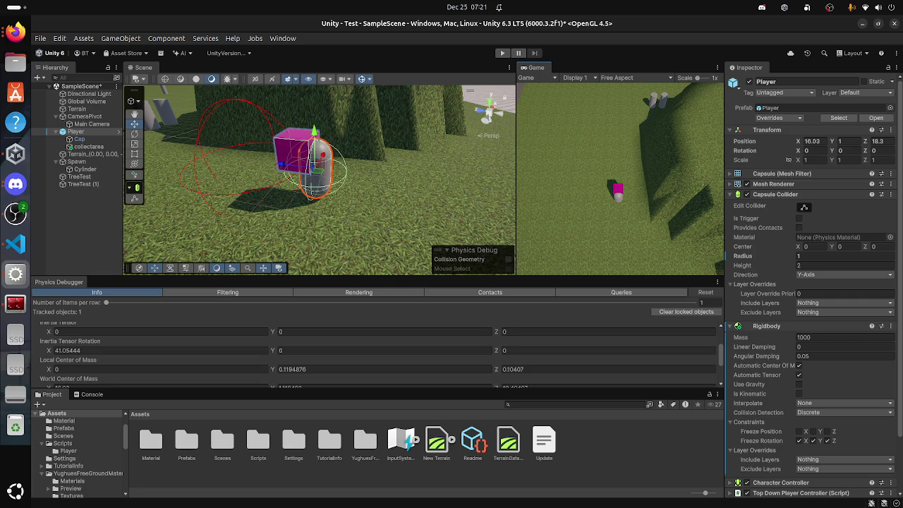
left_click(618, 78)
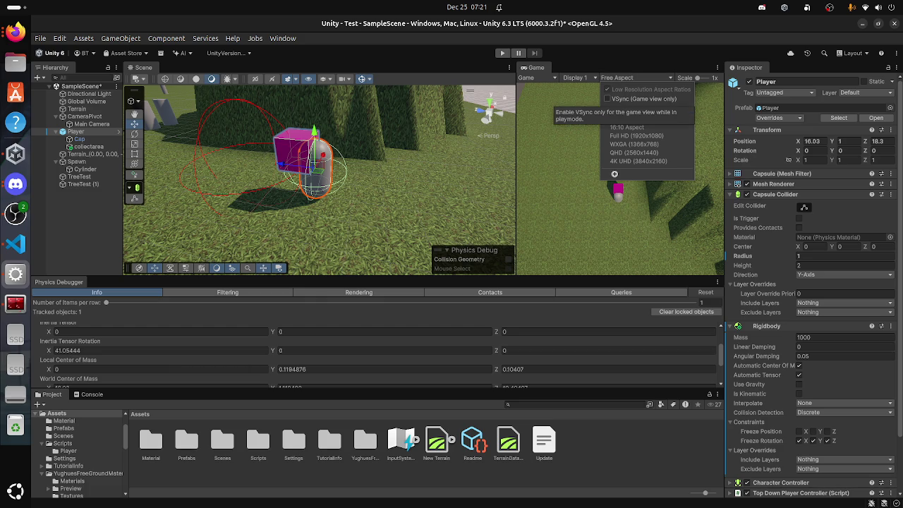
- Try 16:9 and 4K UHD for the Game view, settling on Full HD (1920x1080)
left_click(626, 119)
left_click(621, 78)
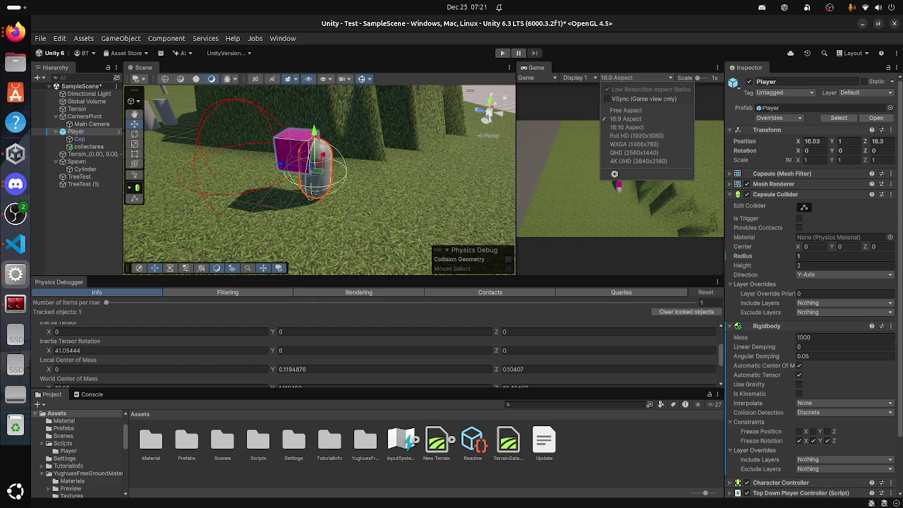
left_click(635, 136)
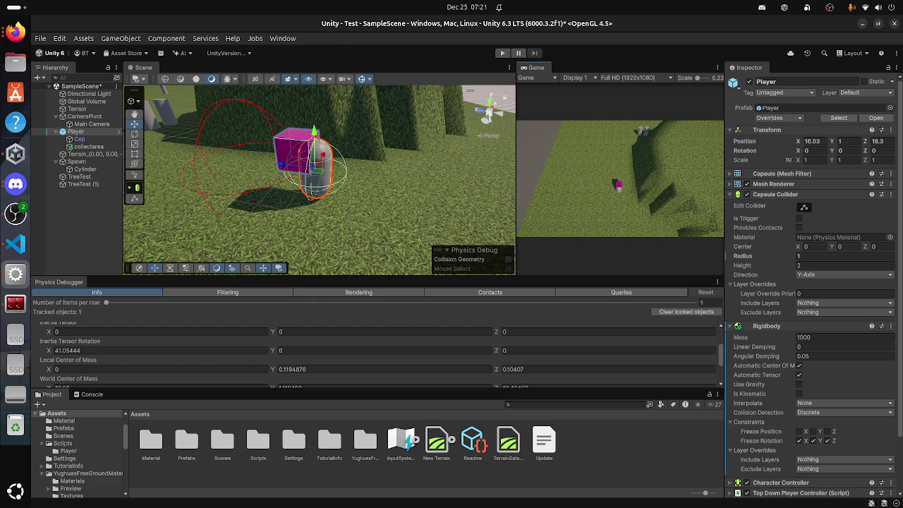
left_click(635, 78)
left_click(635, 78)
left_click(635, 77)
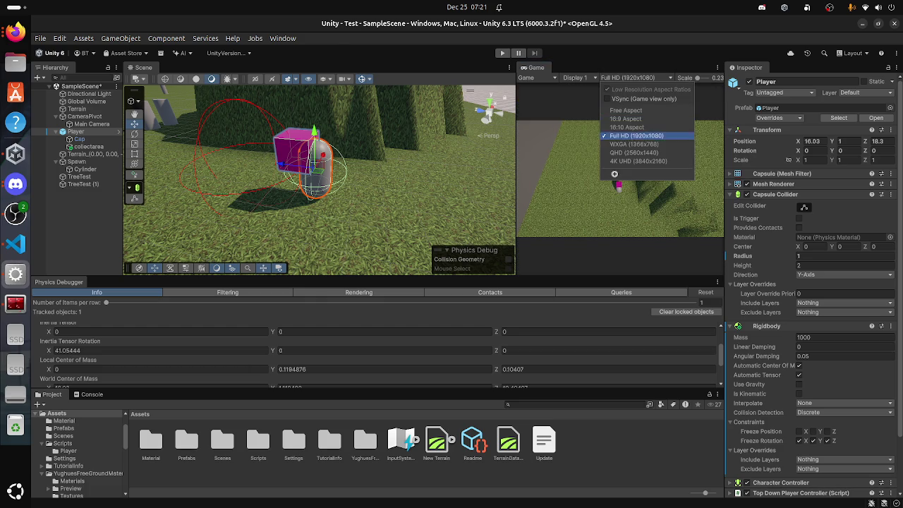
left_click(638, 161)
left_click(628, 77)
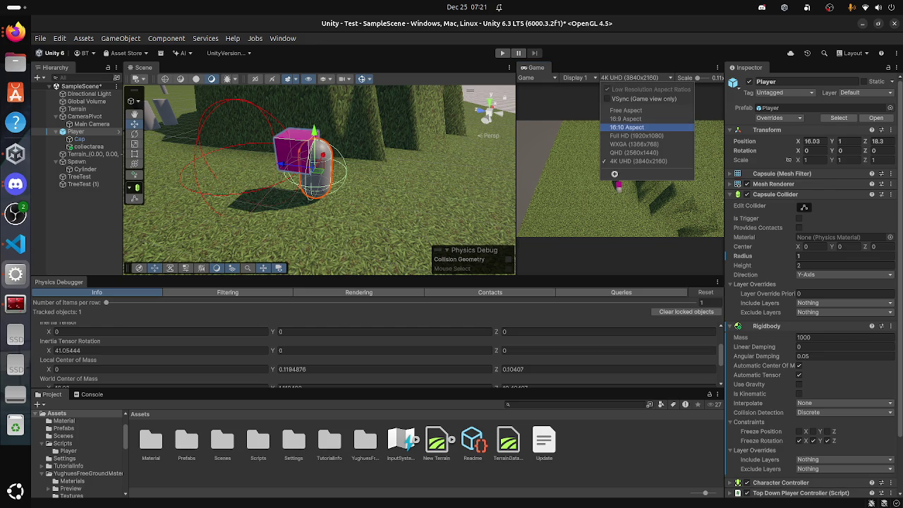
left_click(636, 136)
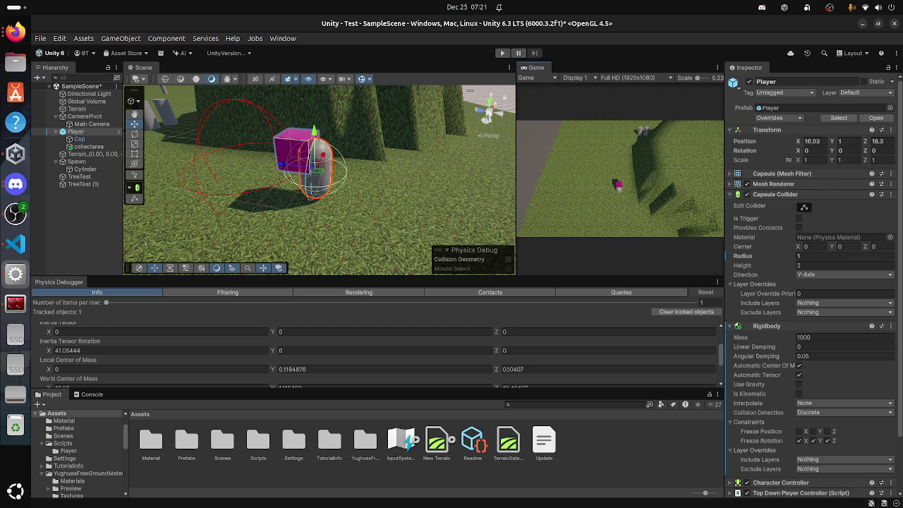
- Widen the Game view, run the scene, and enlarge the Physics Debugger readout before stopping
mouse_move(515, 177)
left_mouse_down()
mouse_move(319, 176)
mouse_move(346, 176)
left_mouse_up()
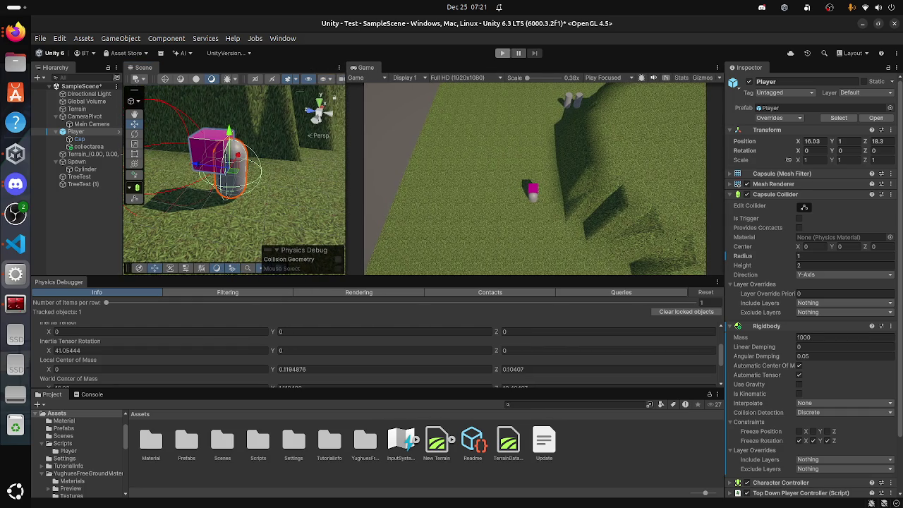
key("ctrl+p")
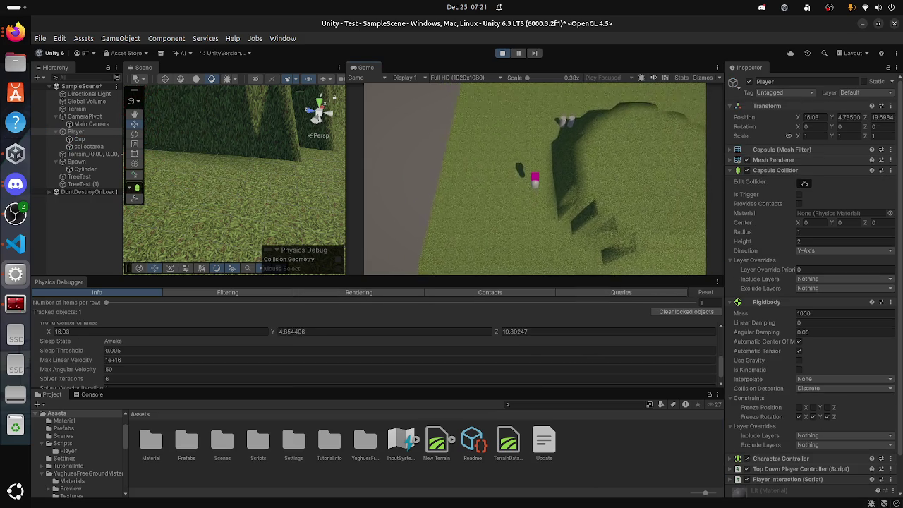
mouse_move(423, 277)
left_mouse_down()
mouse_move(423, 187)
mouse_move(423, 199)
left_mouse_up()
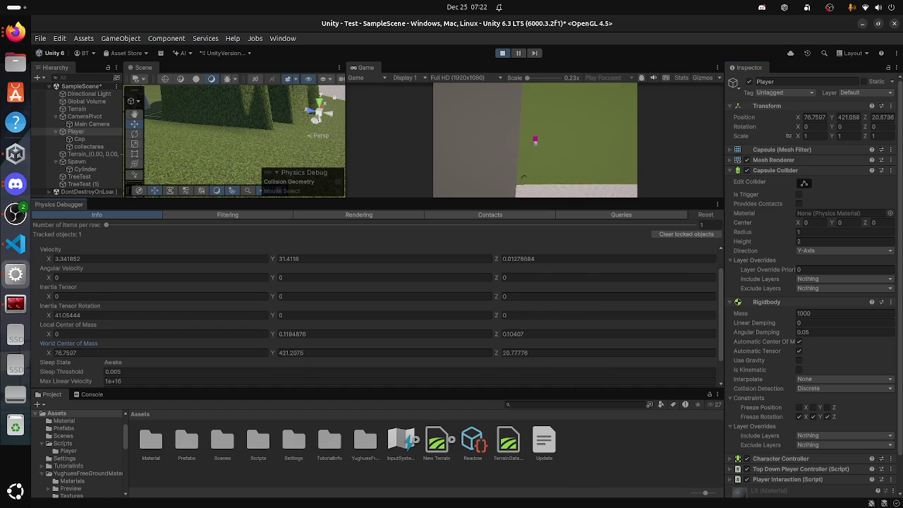
scroll(374, 317, "up", 2)
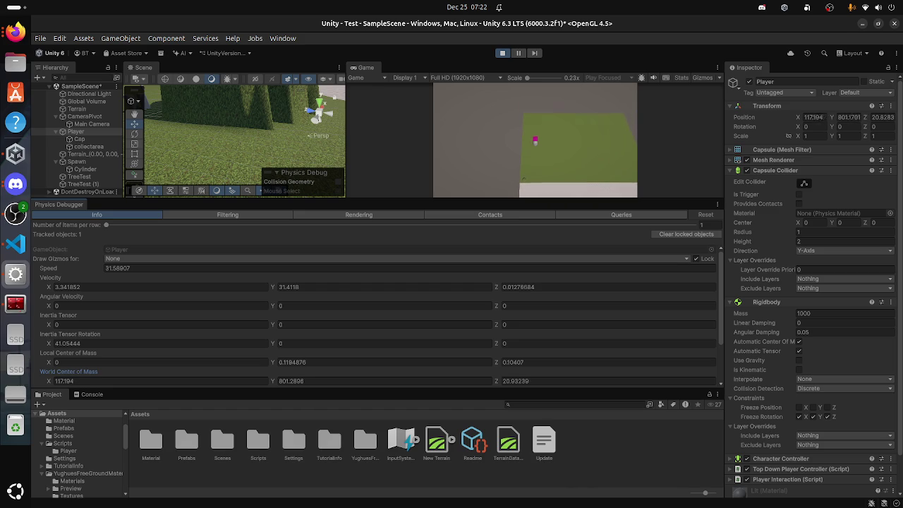
left_click(502, 53)
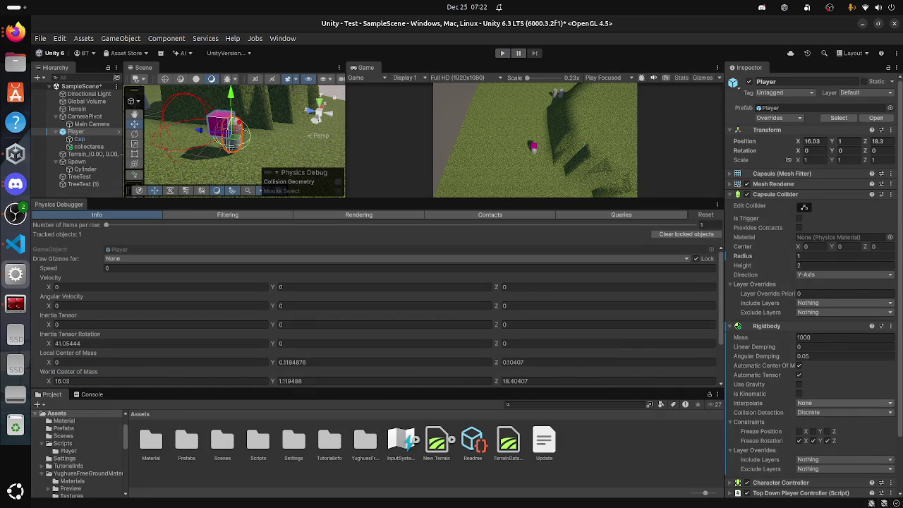
- Freeze the Player's Y position and test-drive it with WASD in play mode
left_click(813, 431)
key("ctrl+p")
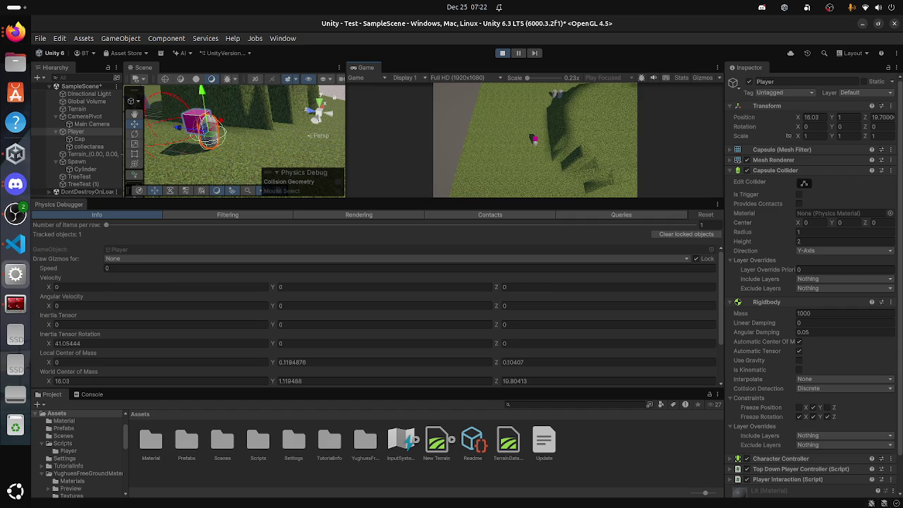
key("w")
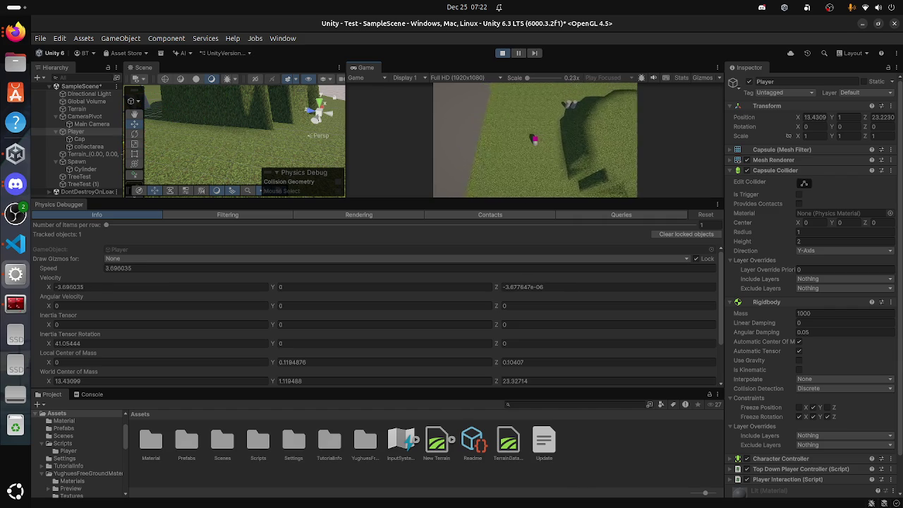
key("s")
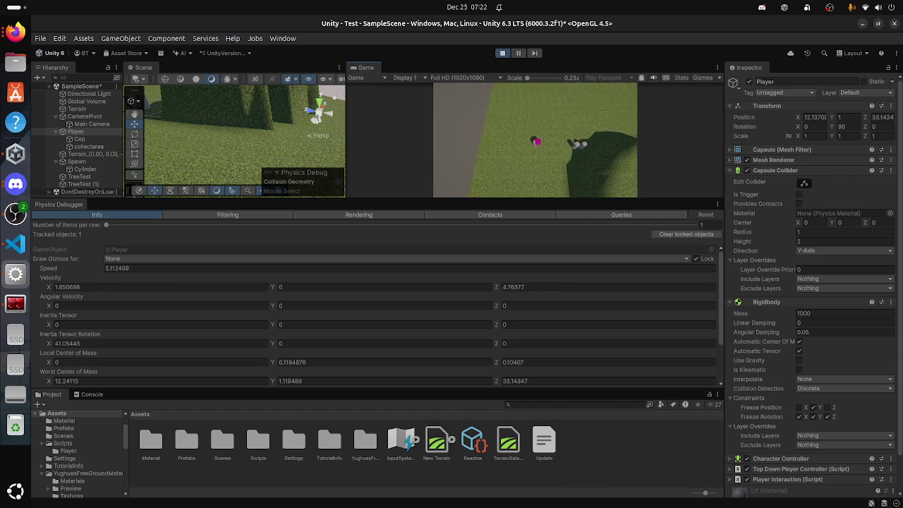
key("s")
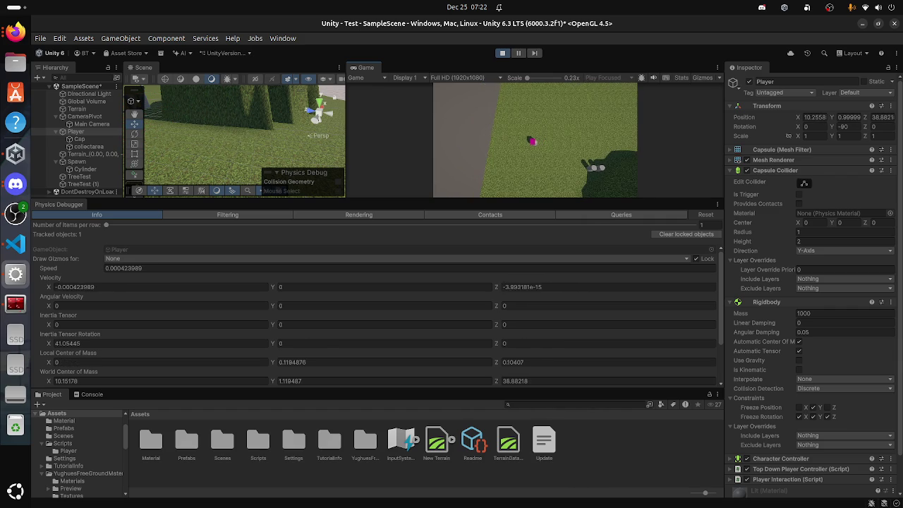
key("a")
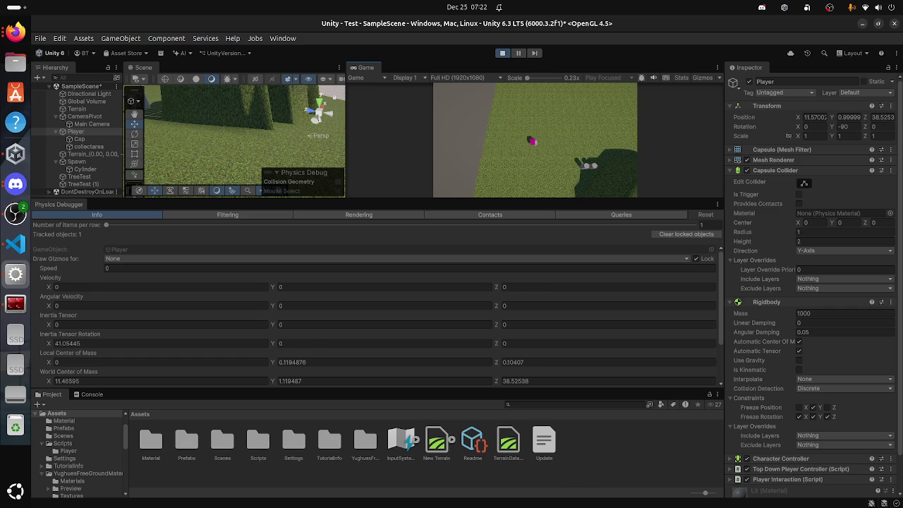
key("w")
key("s")
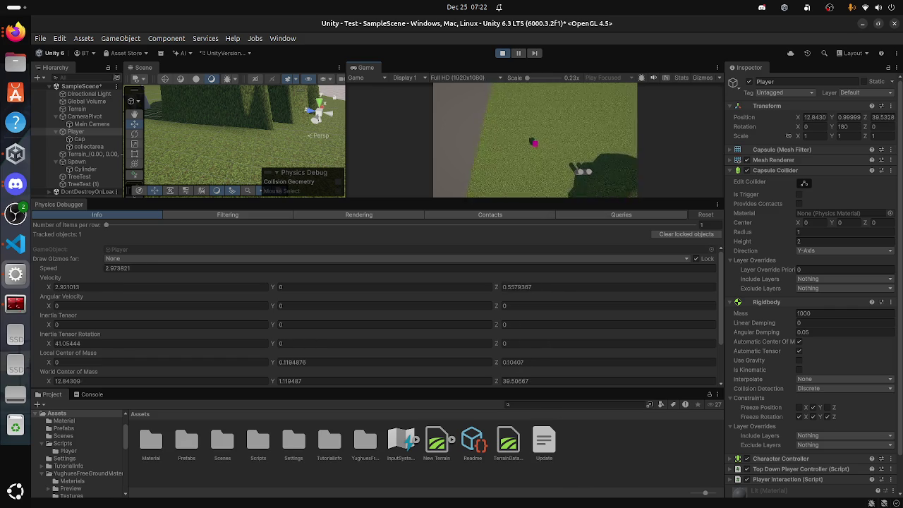
key("d")
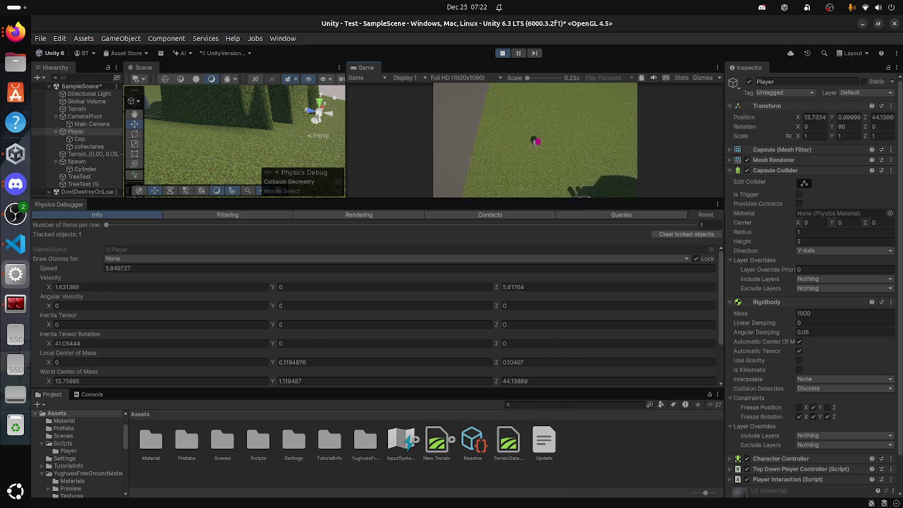
key("a")
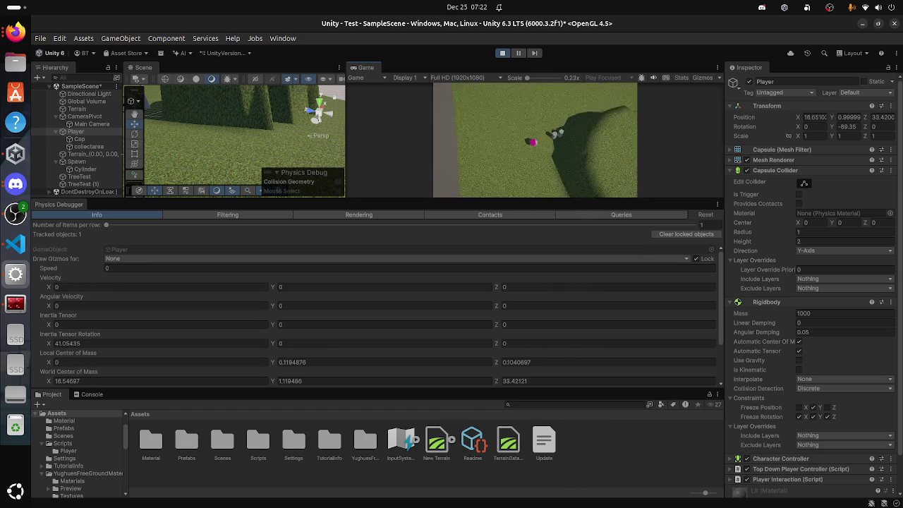
key("d")
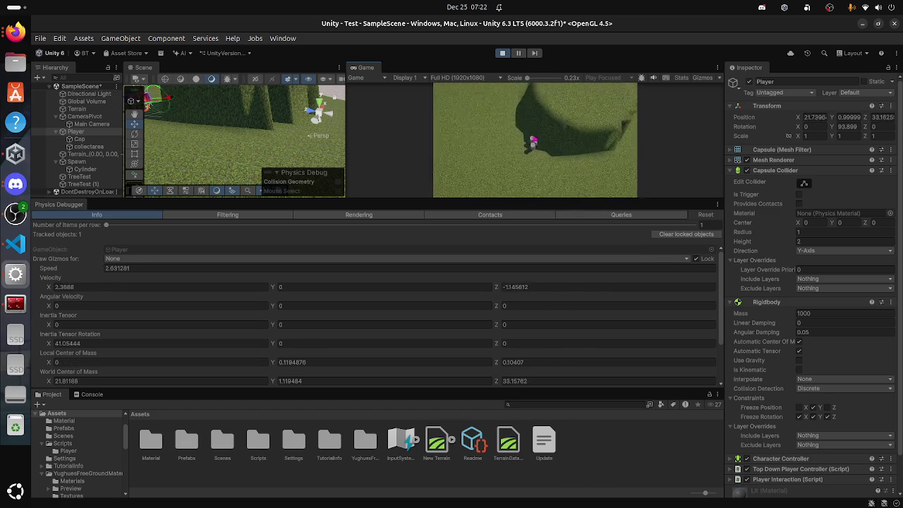
key("w")
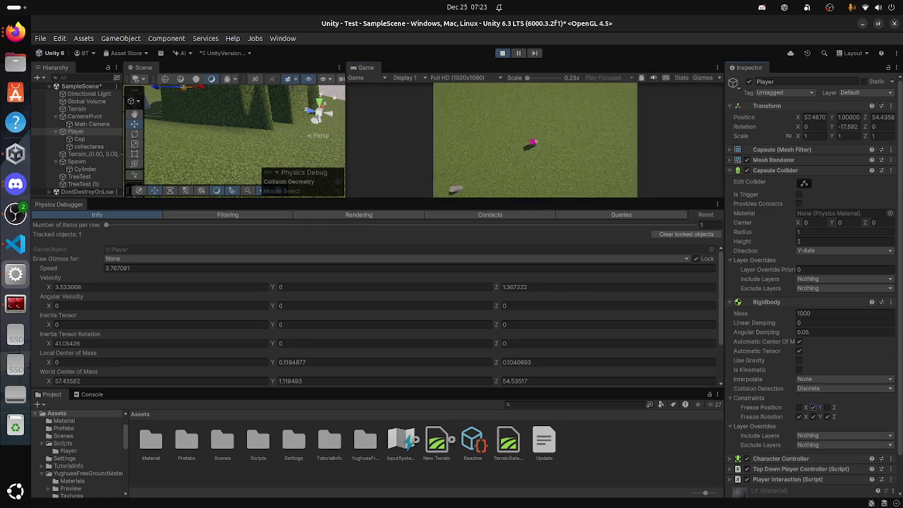
key("ctrl+p")
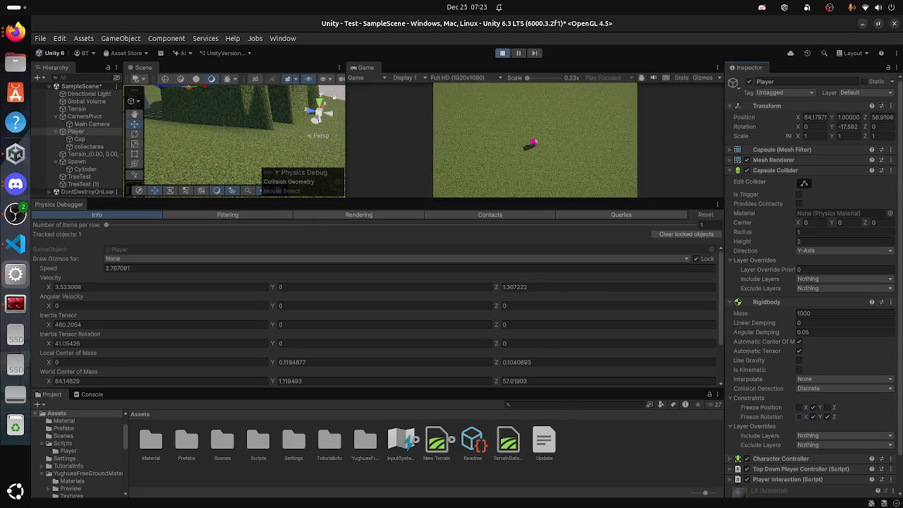
- Unfreeze rotation X and run a short play test
left_click(799, 440)
key("ctrl+p")
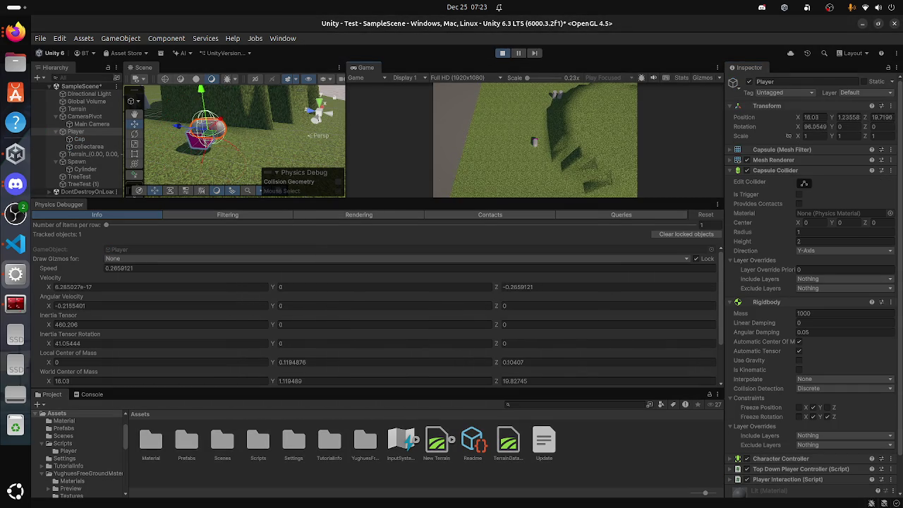
key("ctrl+p")
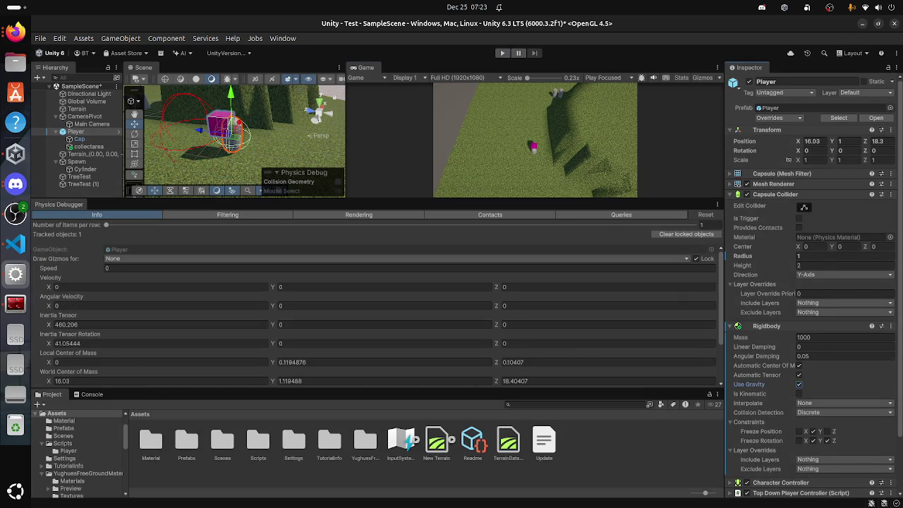
- Run a quick test, re-lock Freeze Rotation X, then play-test the movement again
key("ctrl+p")
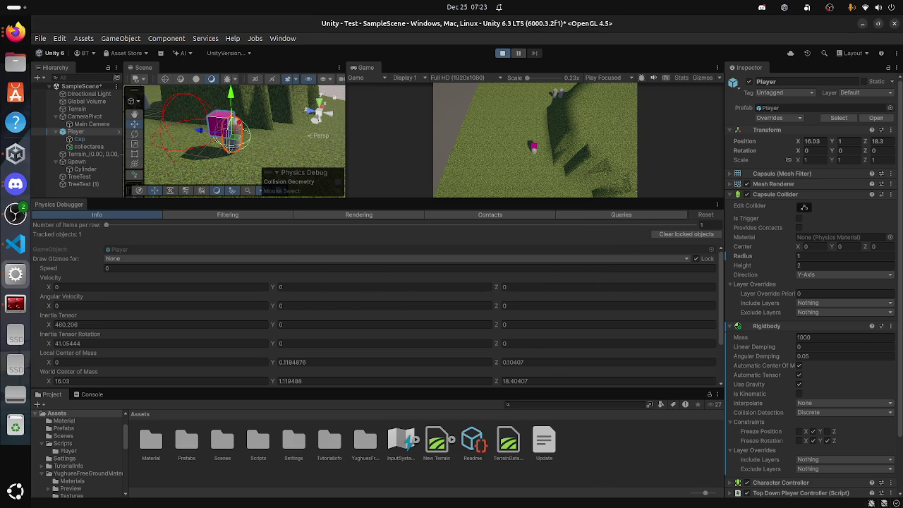
left_click(845, 445)
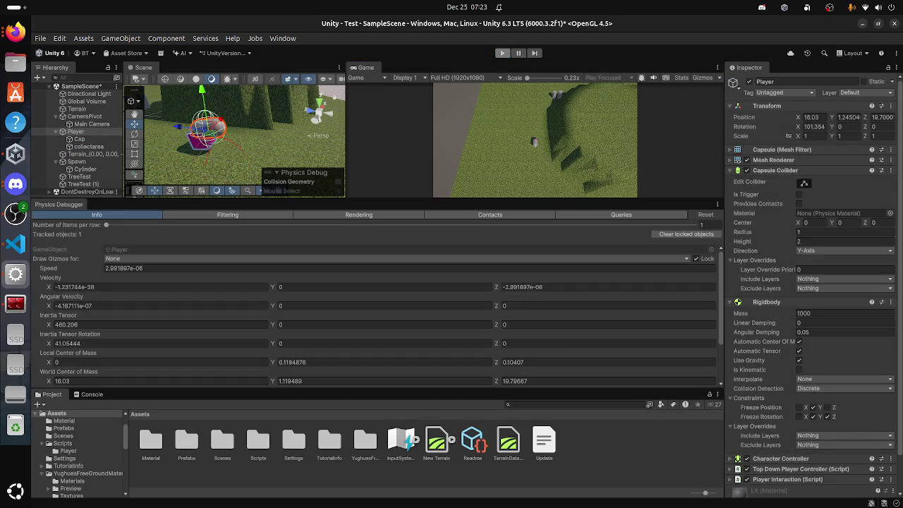
key("ctrl+p")
left_click(799, 440)
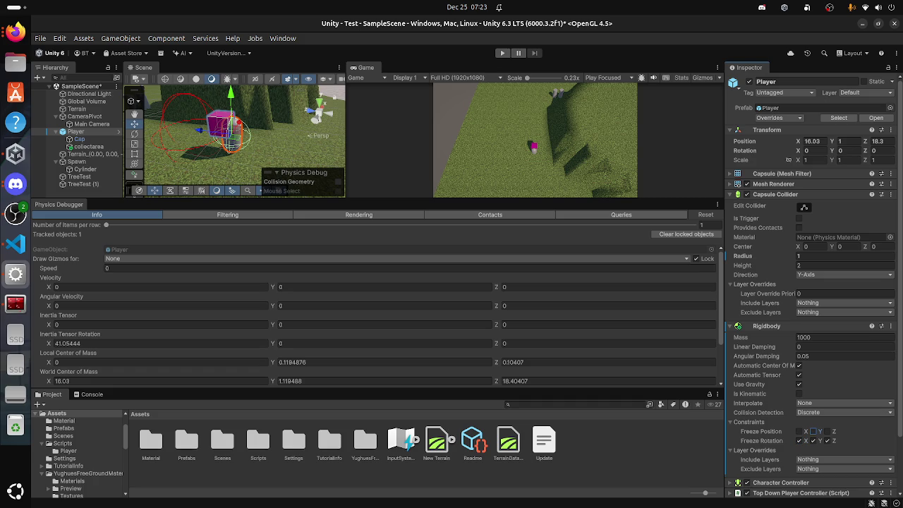
key("ctrl+p")
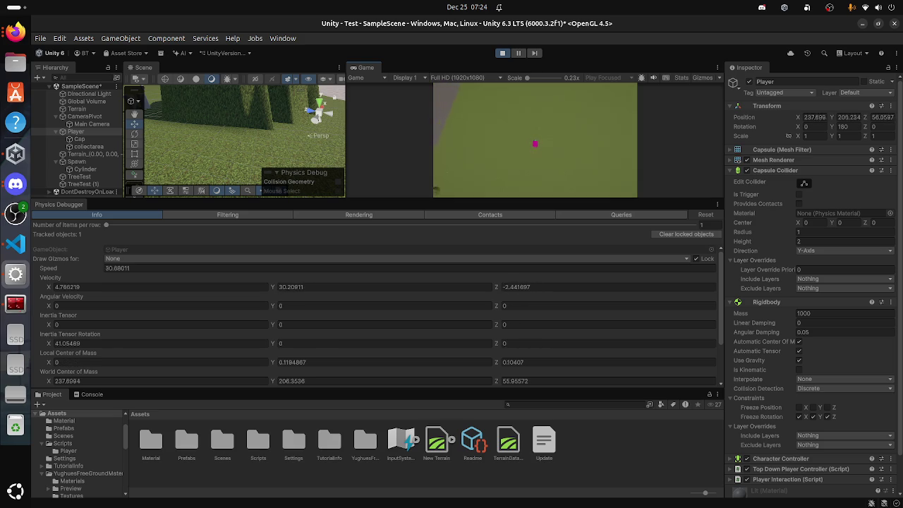
key("ctrl+p")
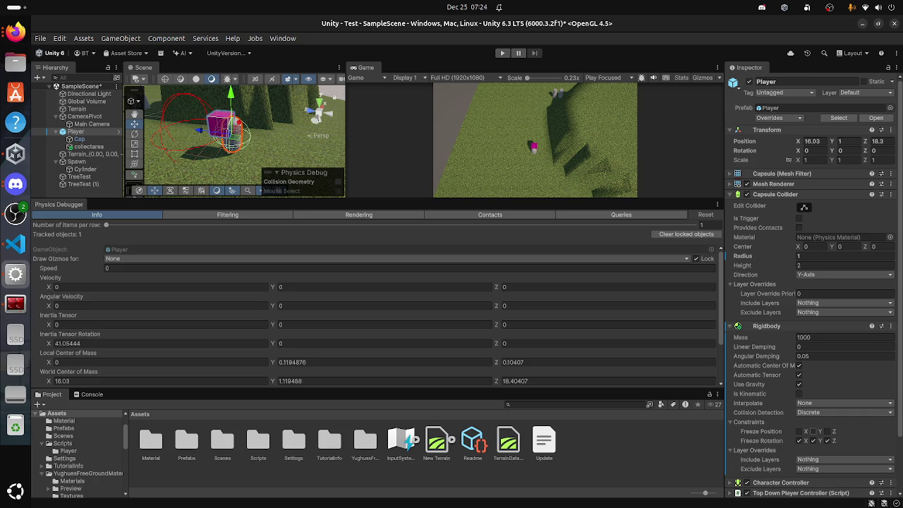
- Run a quick play test, enable Rigidbody Freeze Rotation Y, then play-test the player again
key("ctrl+p")
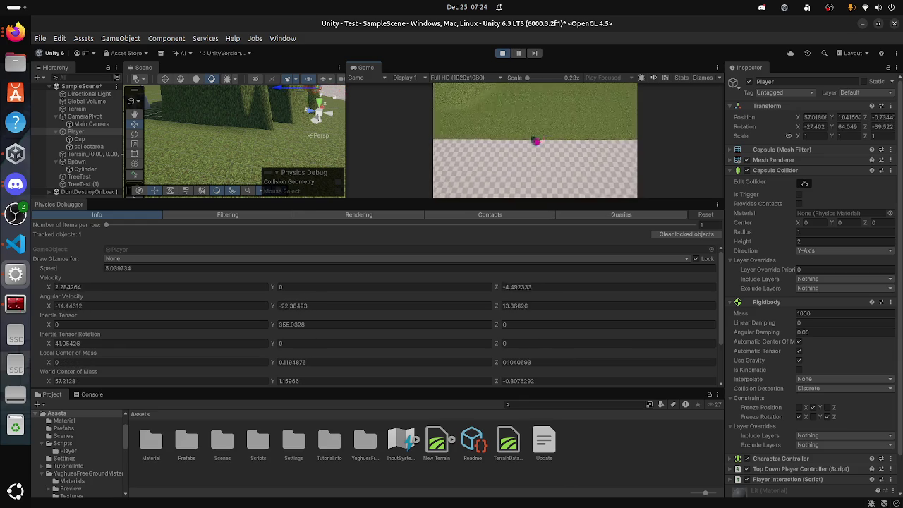
key("ctrl+p")
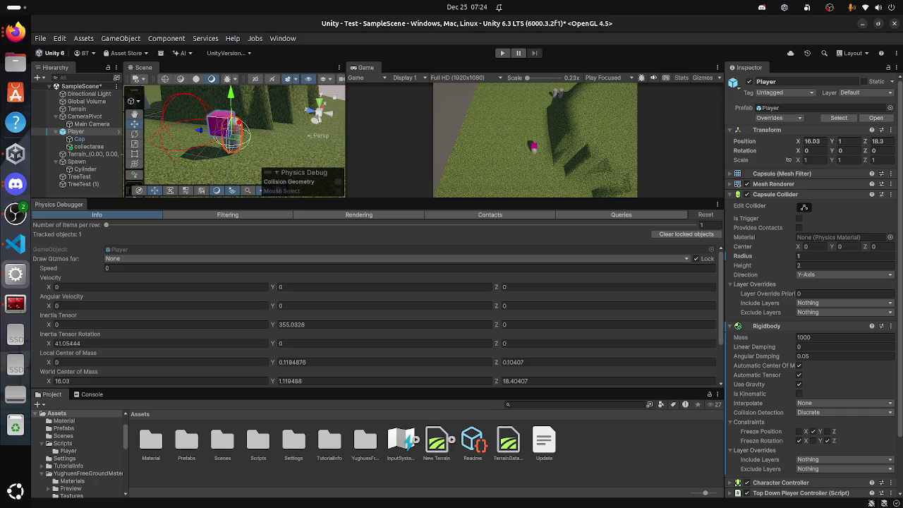
left_click(813, 440)
key("ctrl+p")
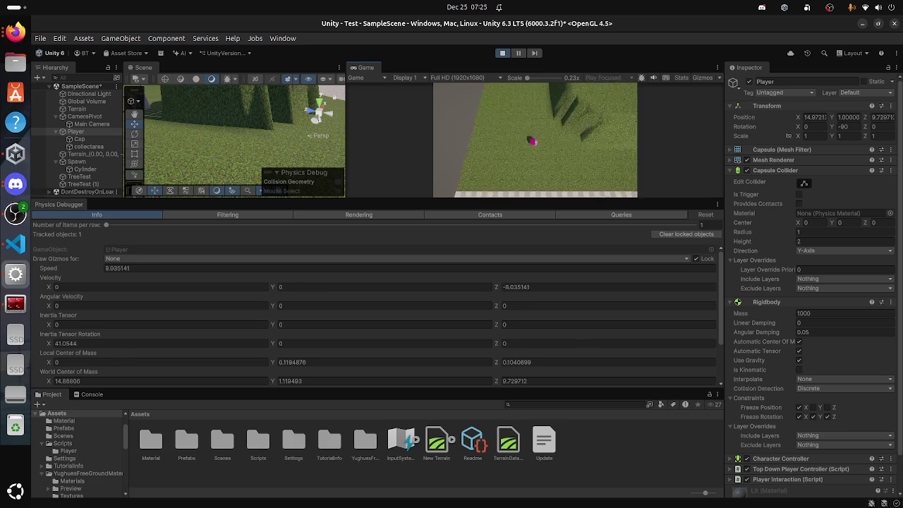
key("ctrl+p")
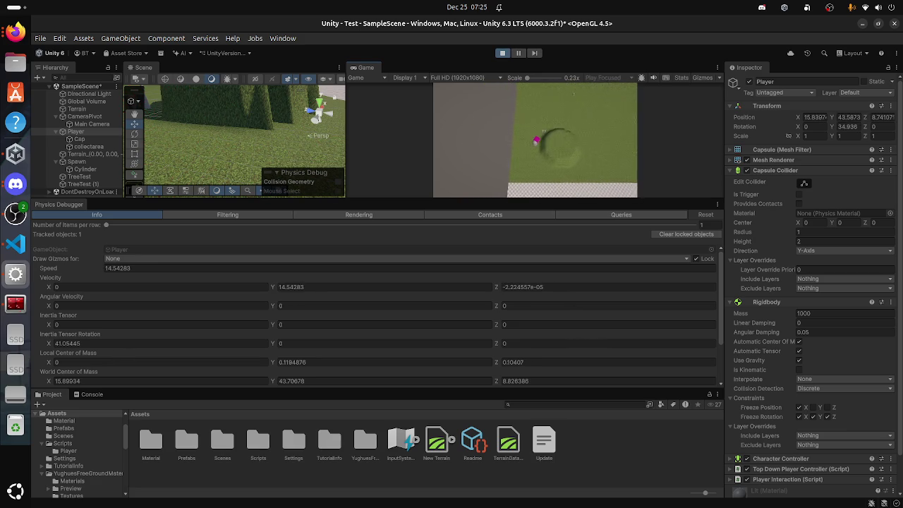
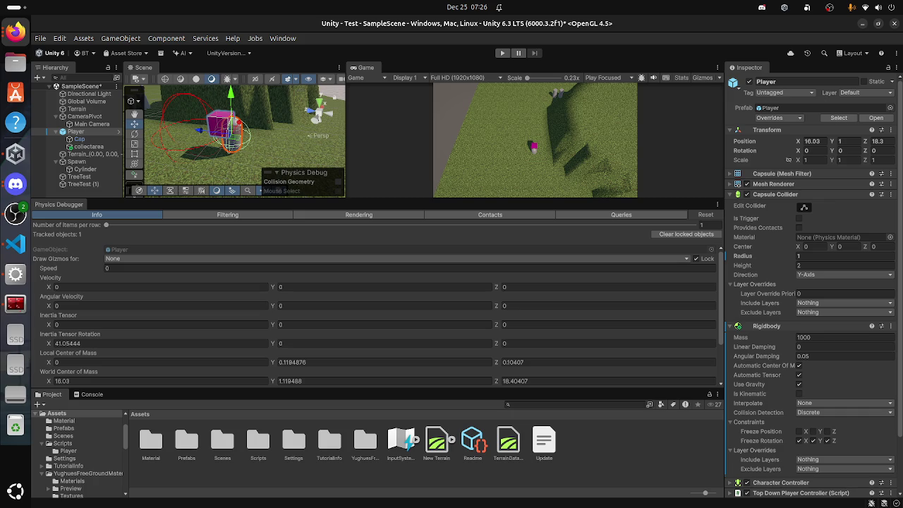
- Launch the player into the air twice with Space in the running game
key("super")
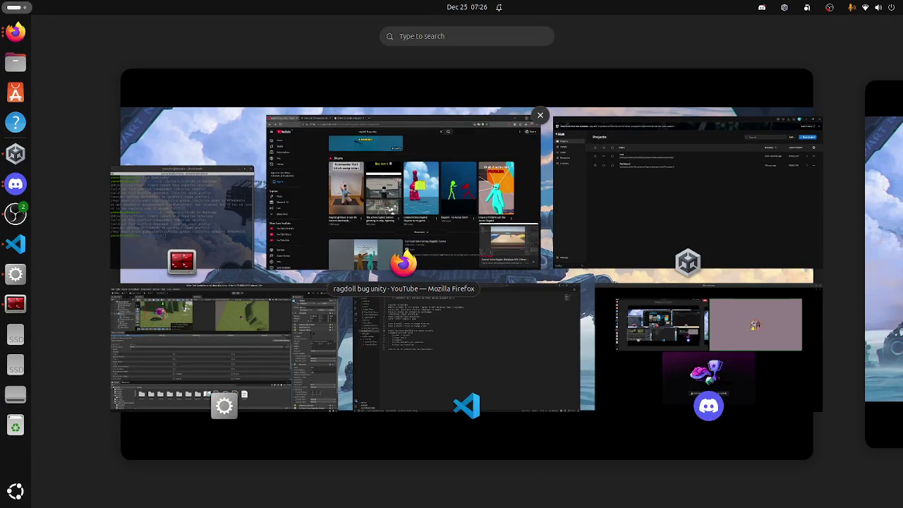
key("super")
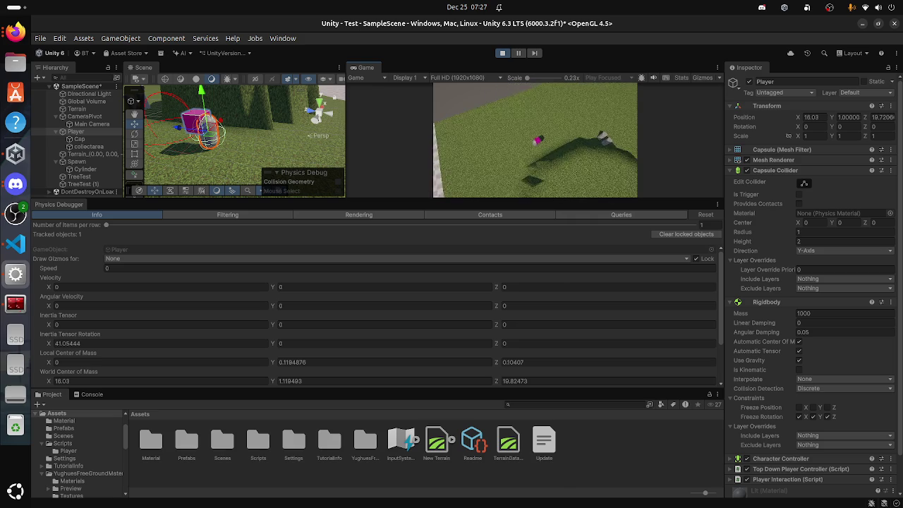
key("space")
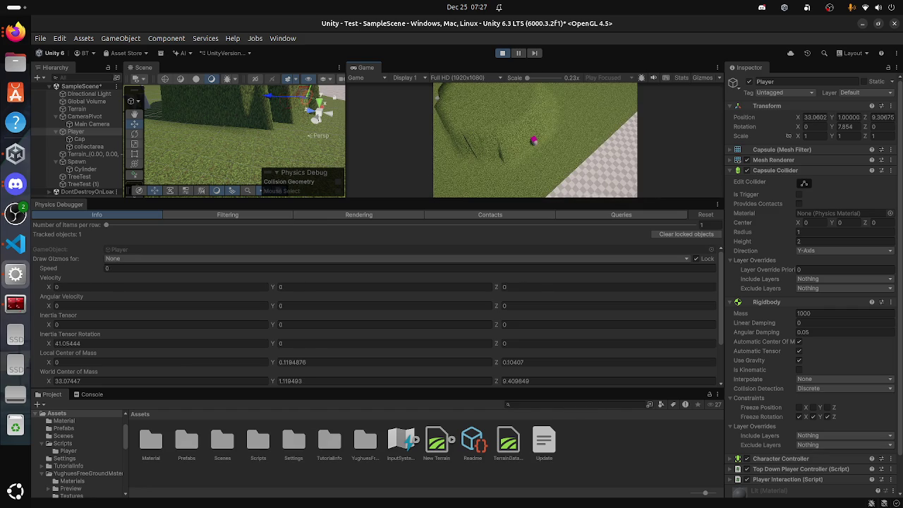
key("space")
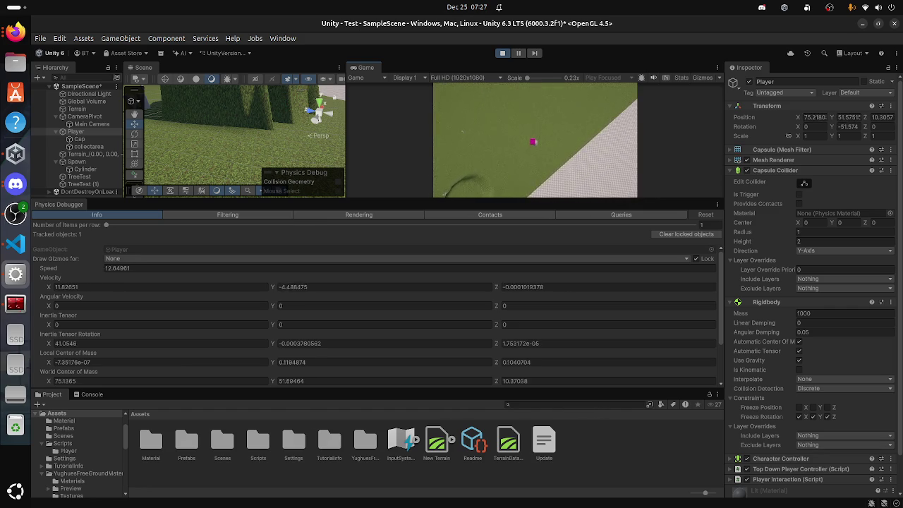
- Stop play mode and show the three scripts in Assets/Scripts/Player
key("ctrl+p")
key("super")
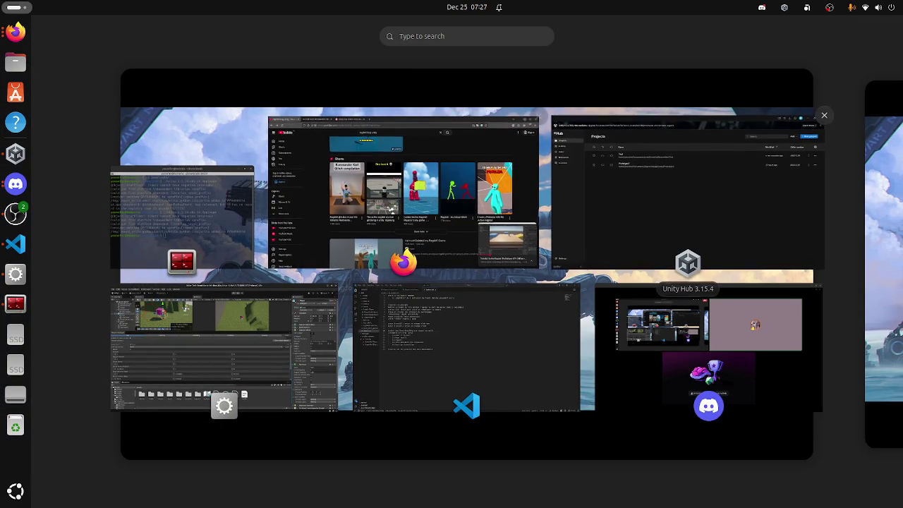
left_click(226, 338)
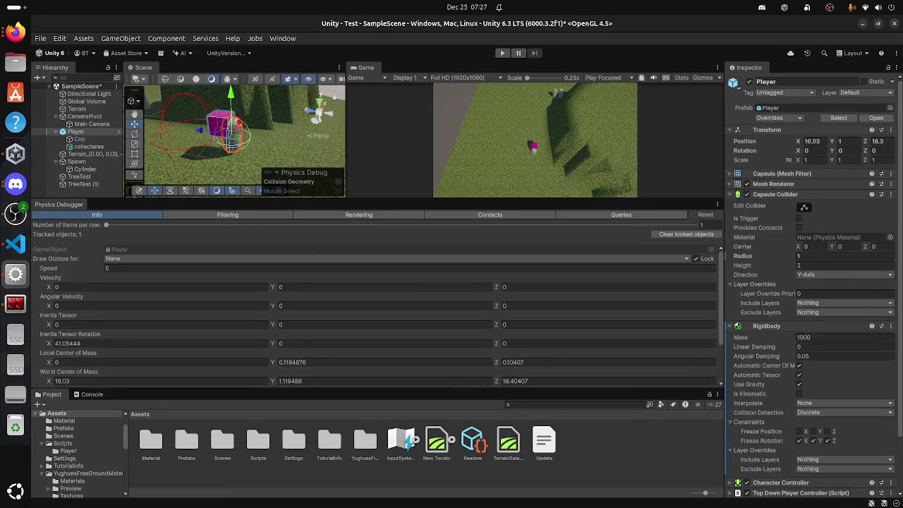
left_click(67, 451)
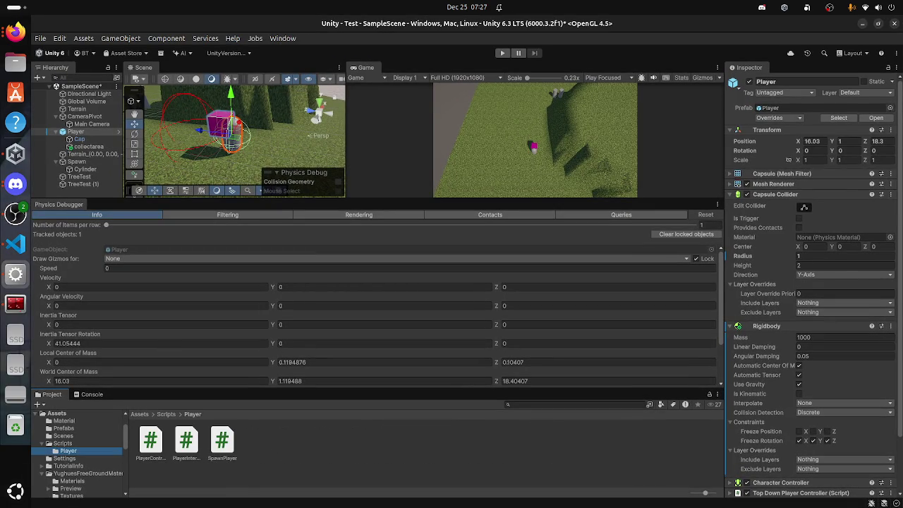
- Open PlayerController.cs, scroll through HandleInput and MovePlayer, then return to Unity
double_click(150, 441)
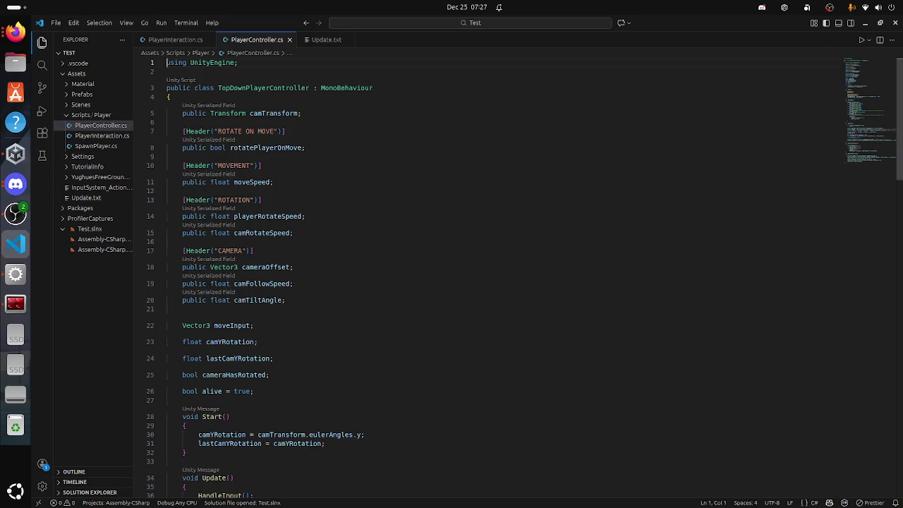
left_click(268, 325)
scroll(452, 283, "down", 10)
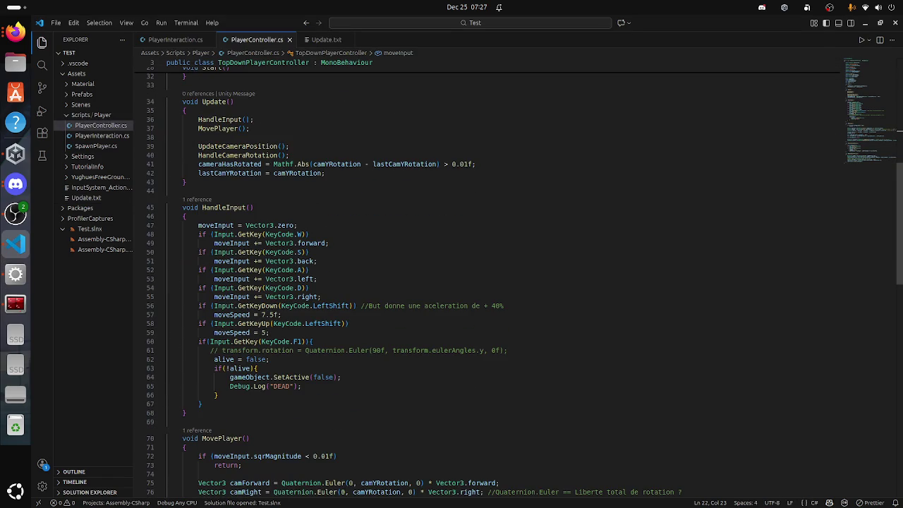
scroll(451, 282, "down", 3)
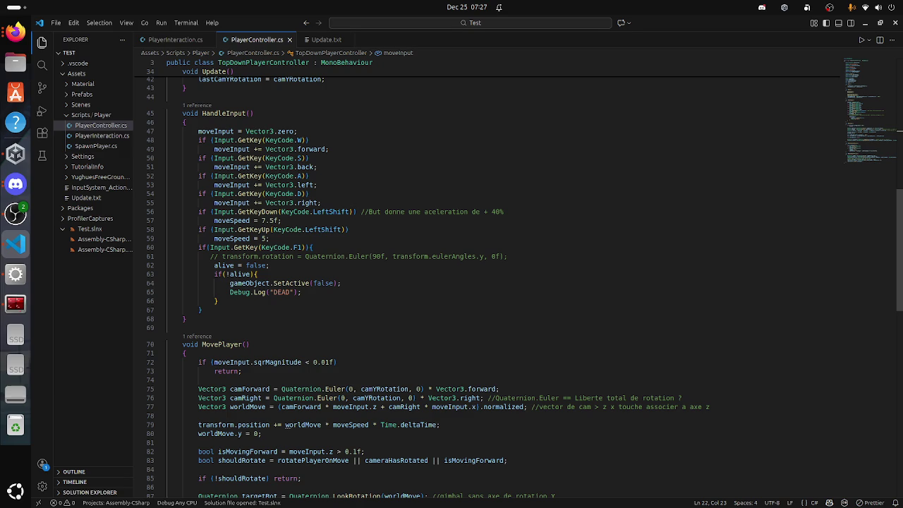
key("super")
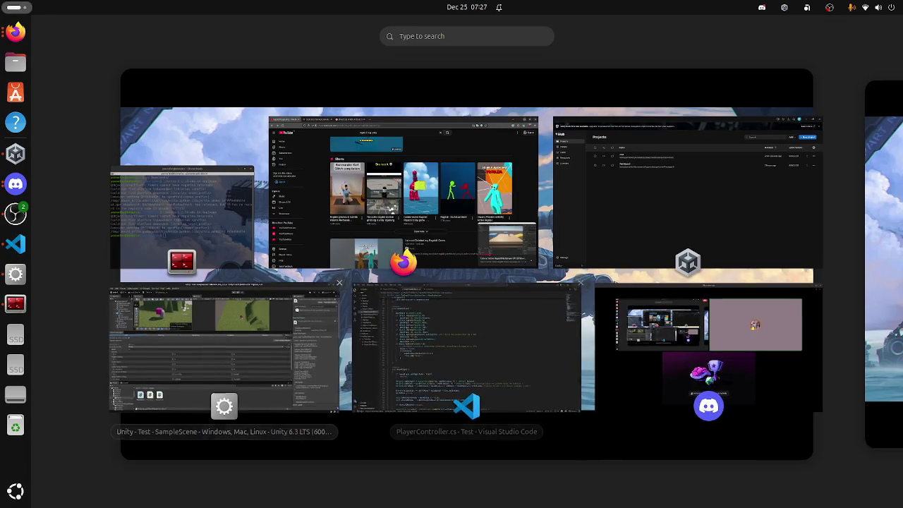
left_click(156, 311)
left_click(76, 131)
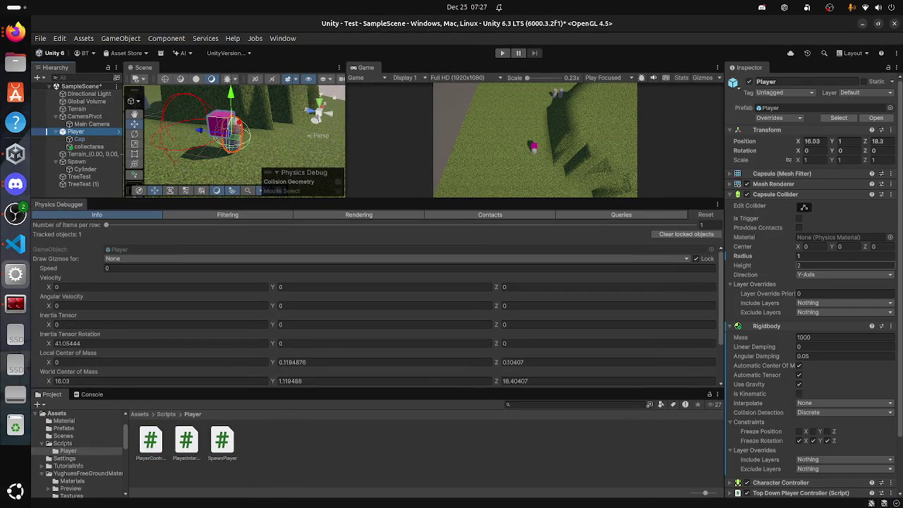
left_click(843, 337)
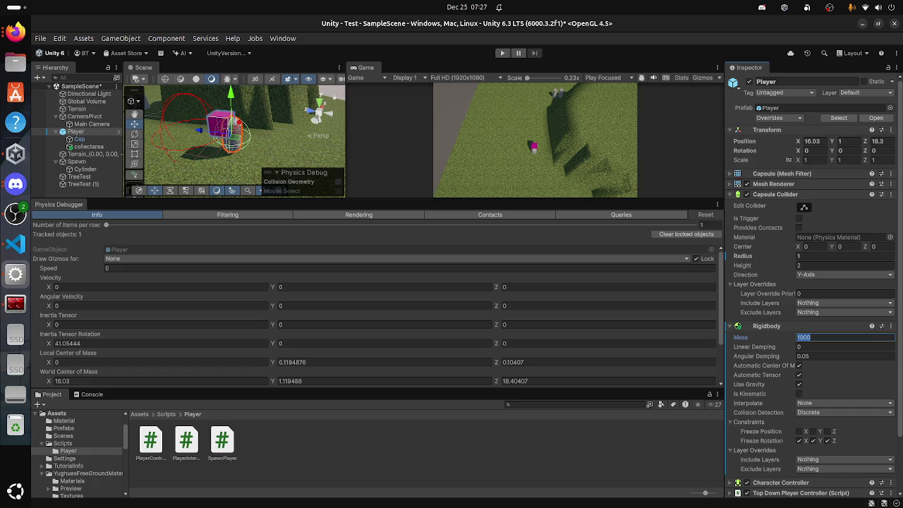
type("100000000000")
type("0")
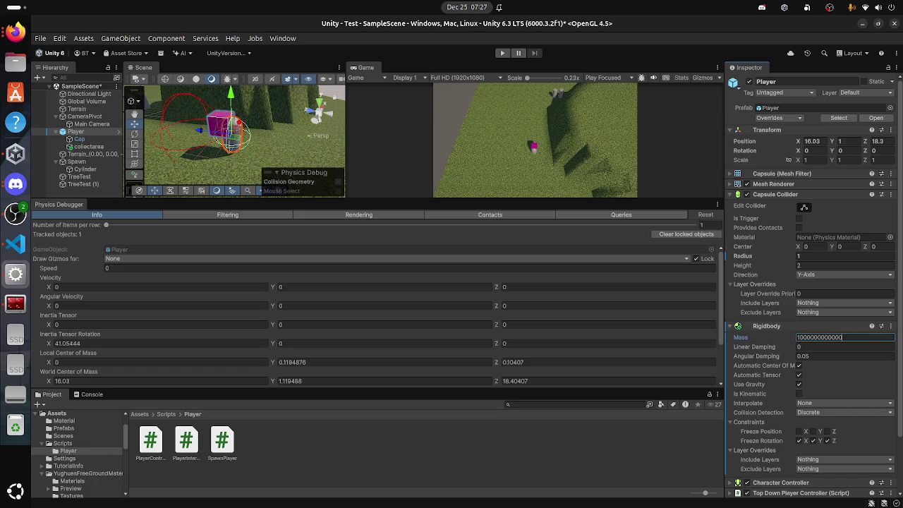
left_click(503, 53)
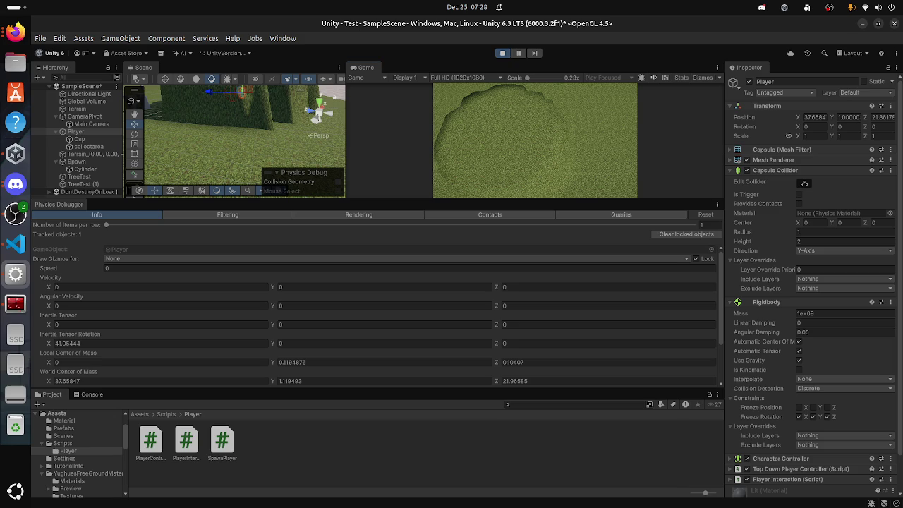
- Stop play mode and set the Rigidbody mass to 1 and linear damping to 43.33
key("ctrl+p")
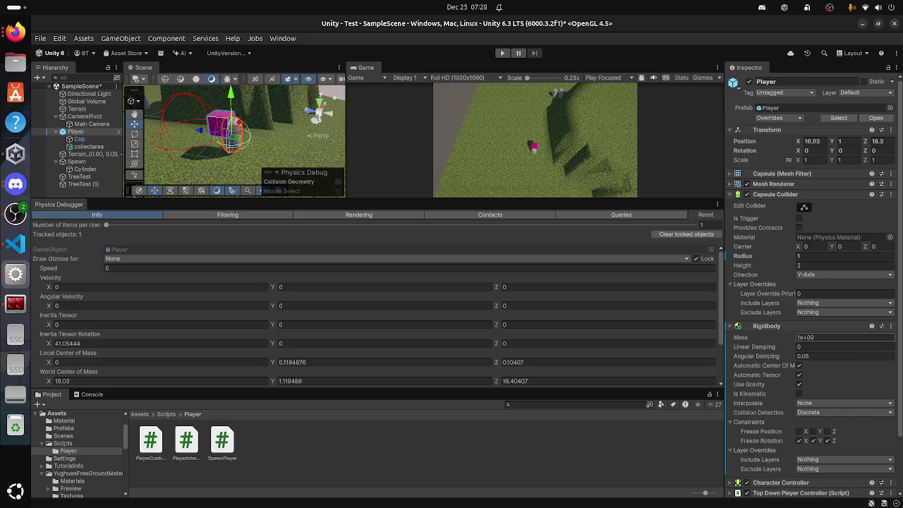
left_click(811, 337)
type("1")
key("Tab")
type("43.33")
- Run the game and try linear damping 22.22, then 0, and mass 100000 live
key("ctrl+p")
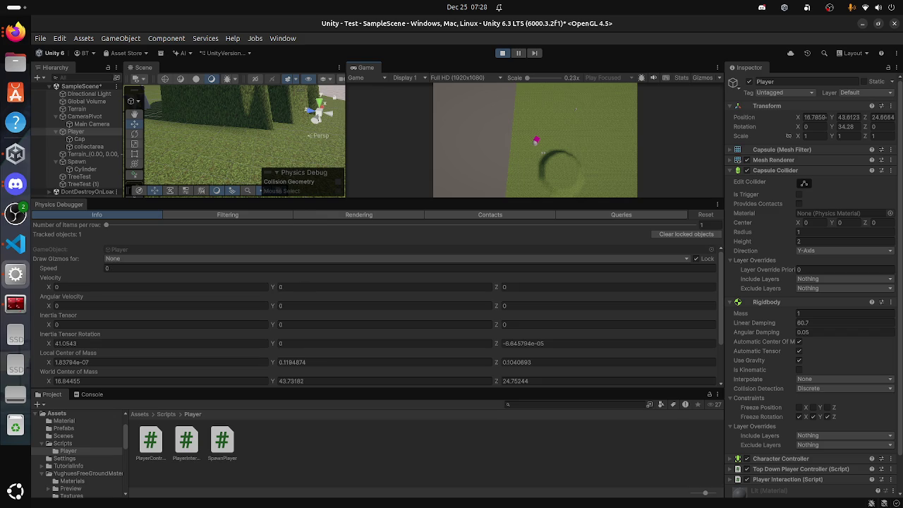
left_click(812, 322)
type("22.22")
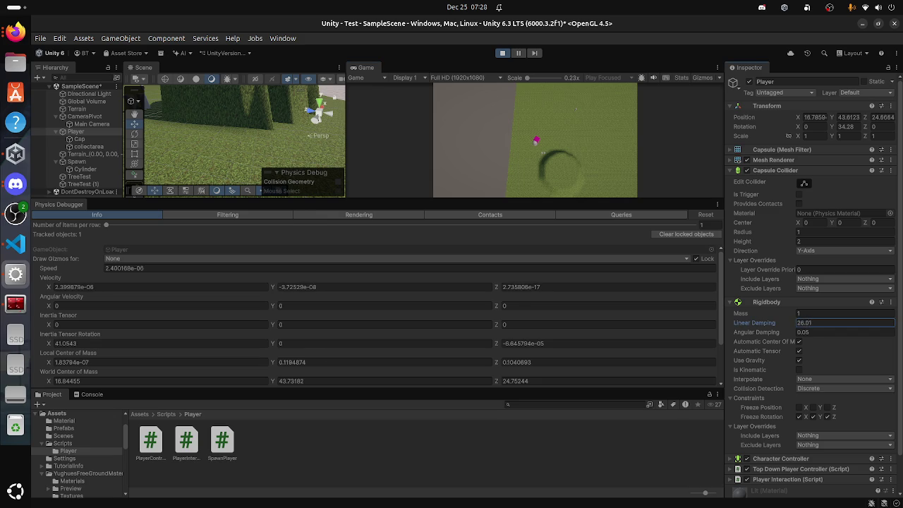
key("ctrl+a")
type("0")
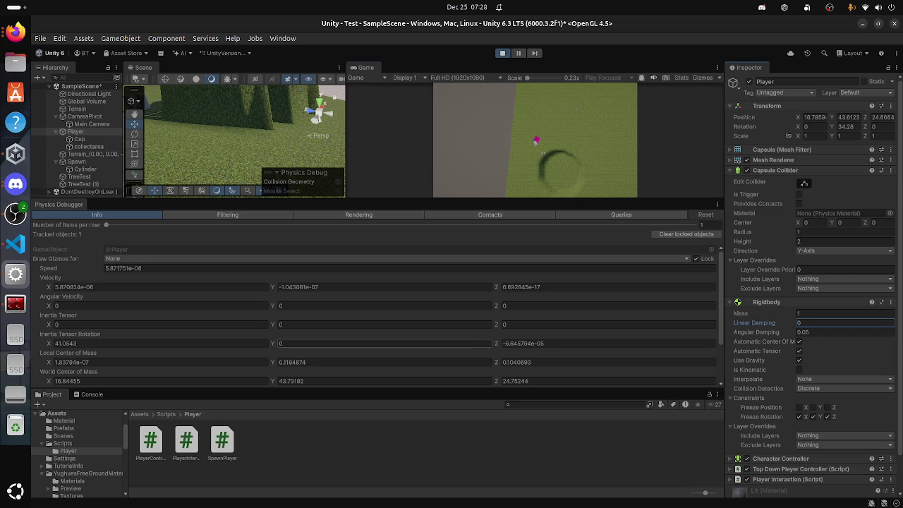
key("ctrl+a")
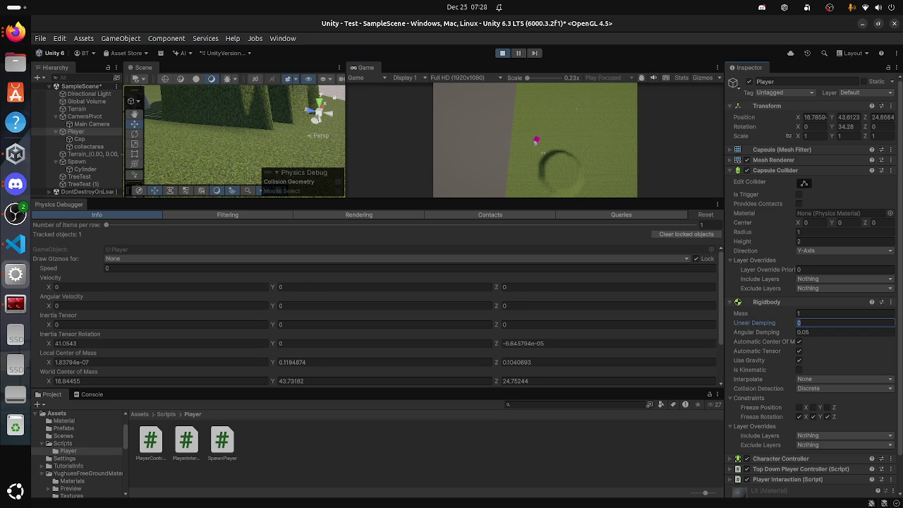
type("0")
left_click(844, 313)
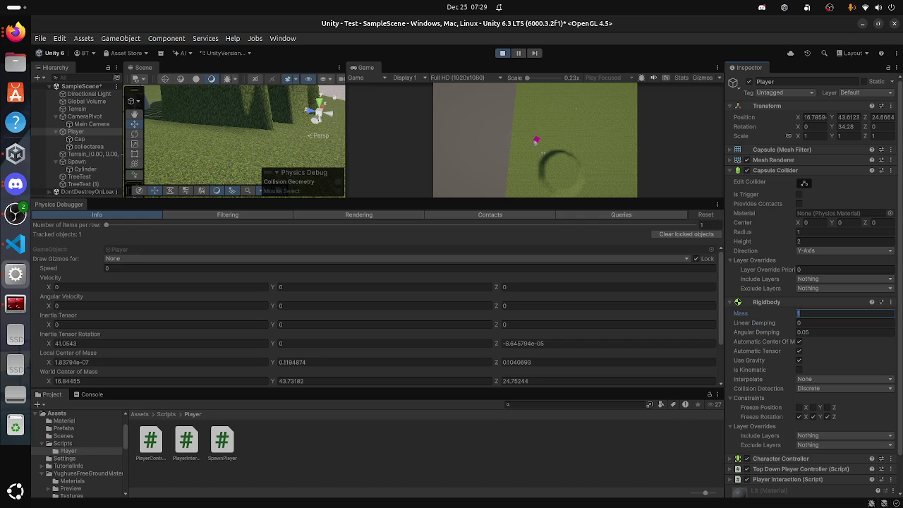
type("100000")
left_click(799, 360)
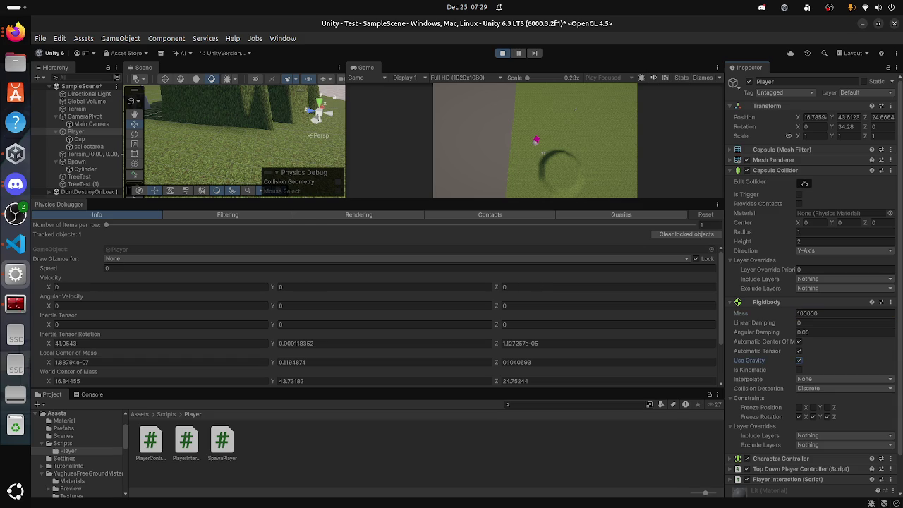
- Stop play mode and set the Player's linear damping to 1
key("ctrl+p")
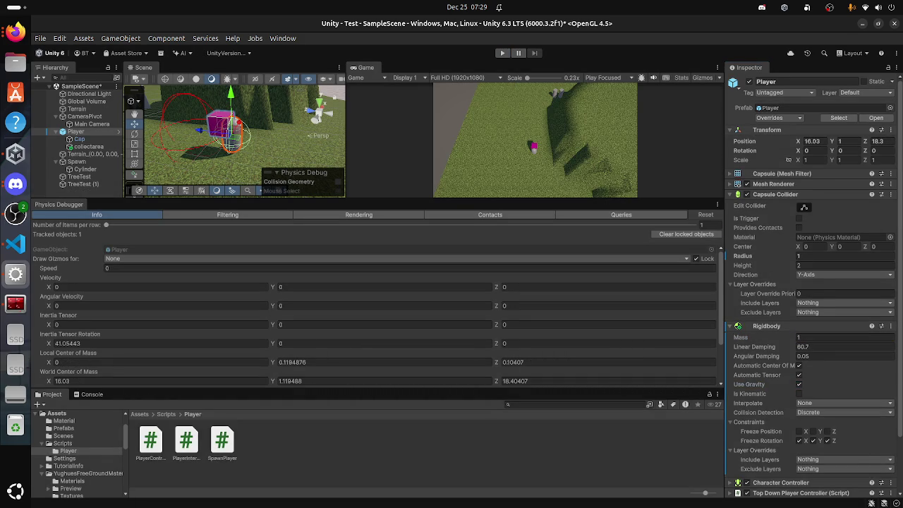
left_click(812, 347)
type("1")
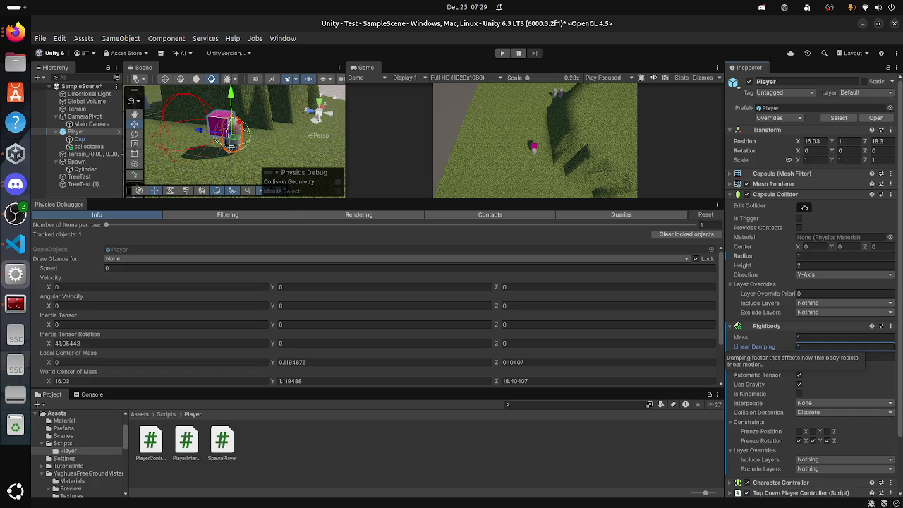
key("super")
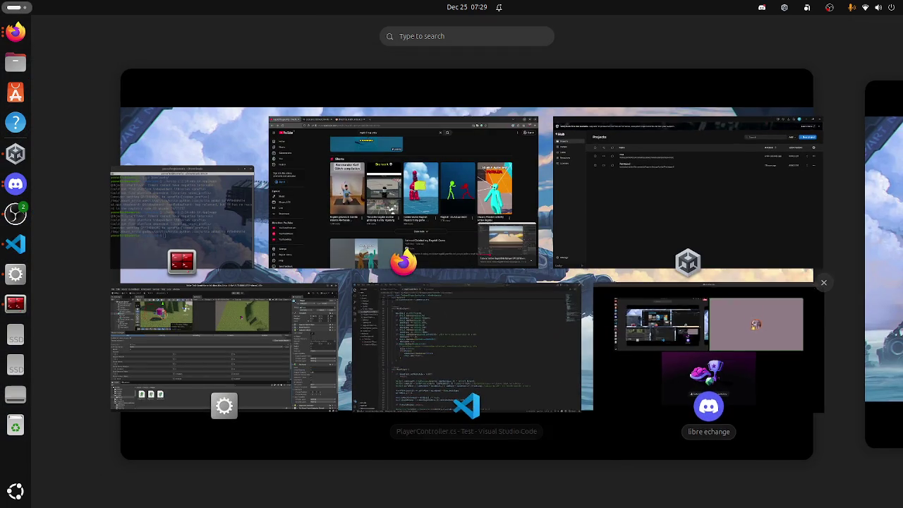
- In Firefox's third tab, type the query 'linear dumping explicit eu' in the address bar
left_click(536, 237)
left_click(289, 25)
key("ctrl+l")
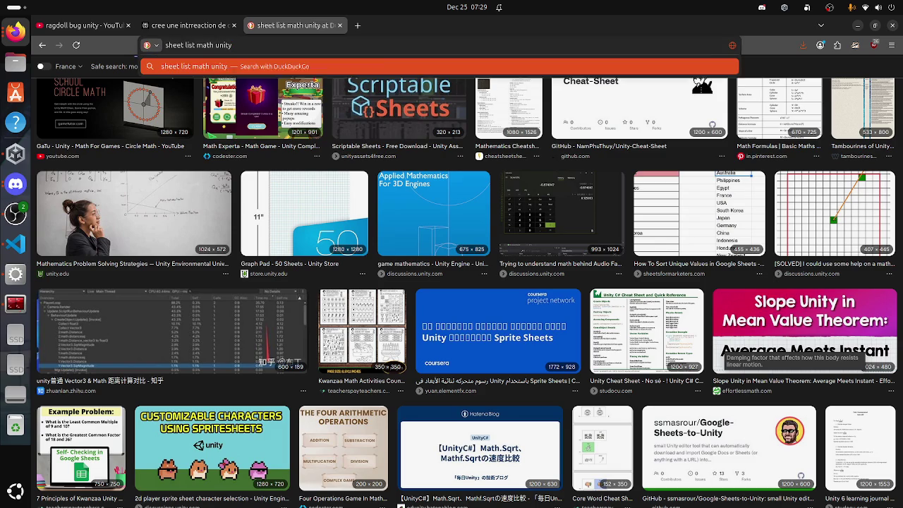
type("linear")
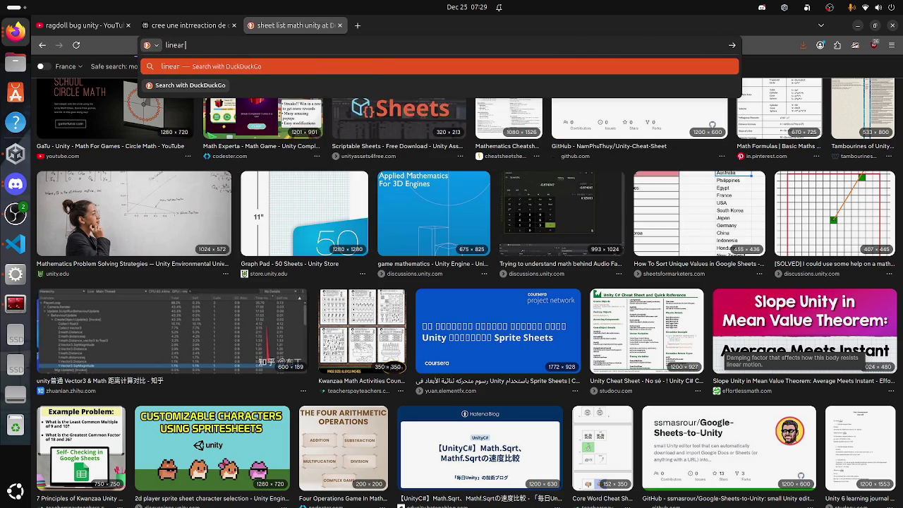
type(" dumpim")
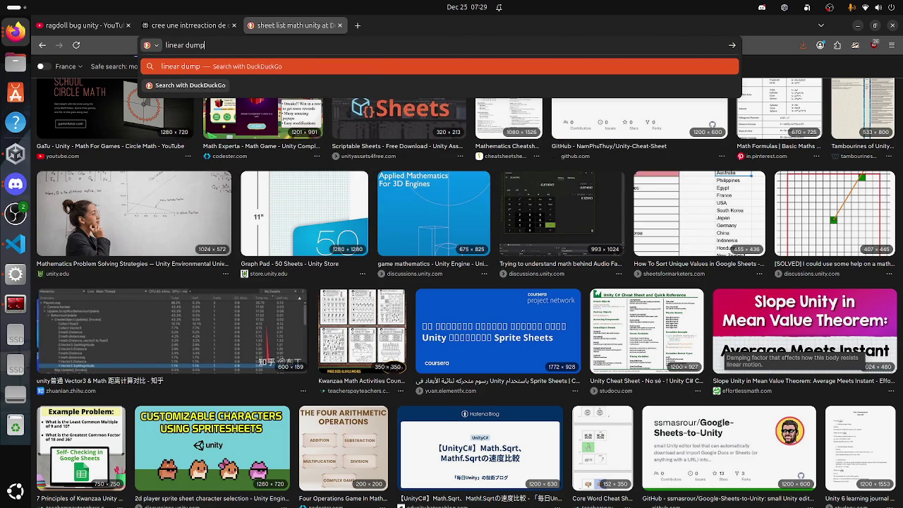
key("BackSpace")
type("ng explic")
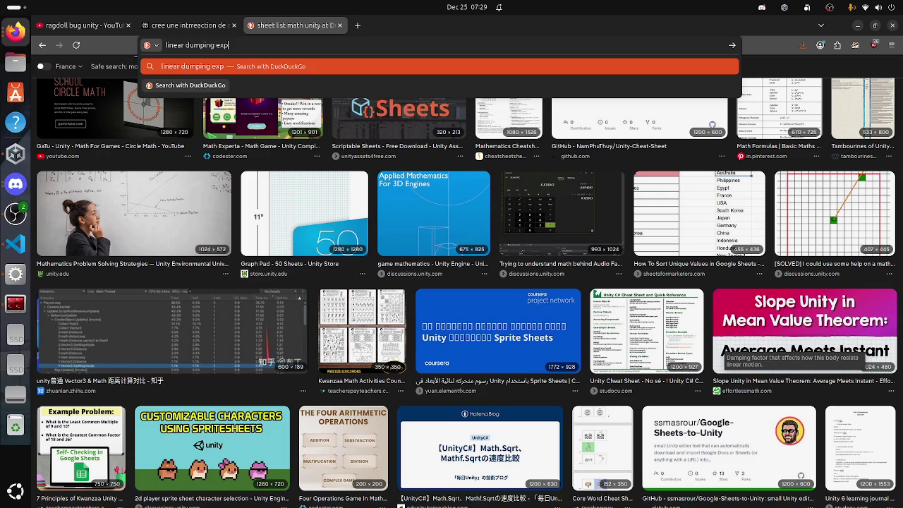
type("it eu")
- Run the query as a Perplexity search and type the follow-up 'en francais sur unity'
key("ctrl+a")
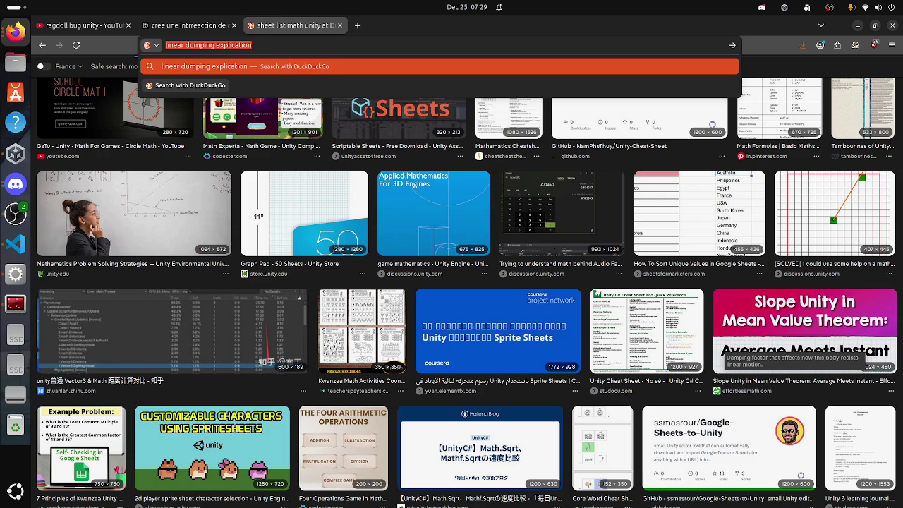
key("BackSpace")
key("ctrl+z")
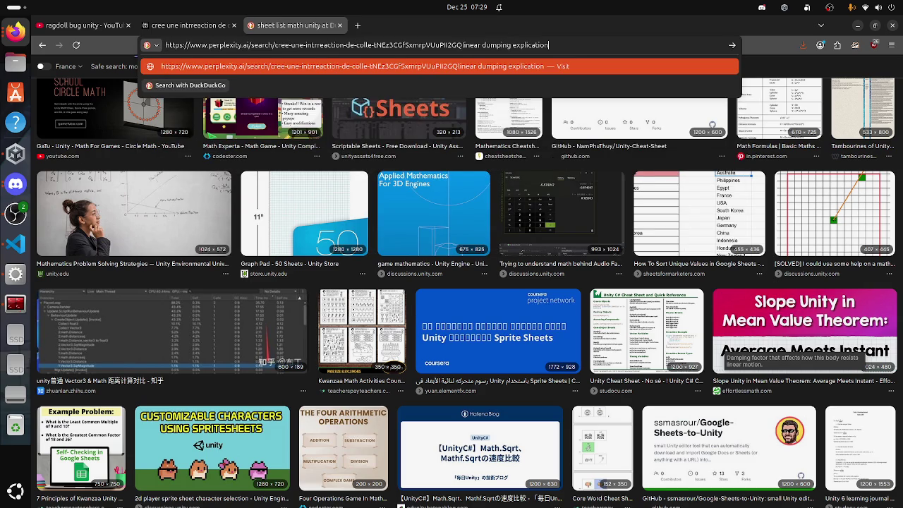
key("Return")
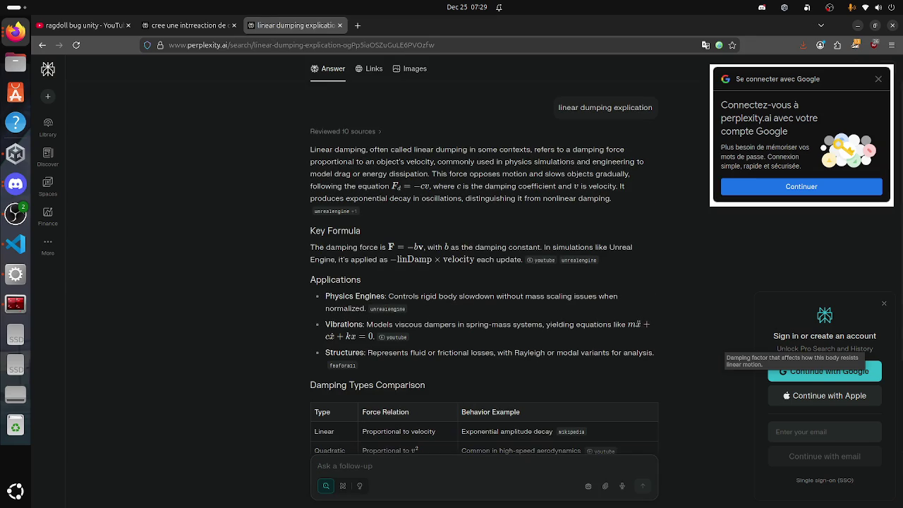
type("en francais ")
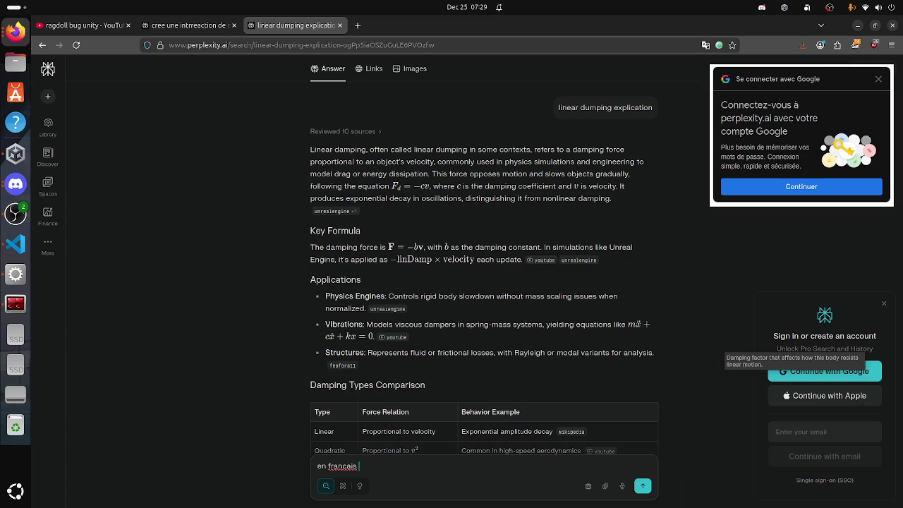
type("sur unity")
- Send the follow-up 'en francais sur unity' and scroll through the French Unity answer
key("Return")
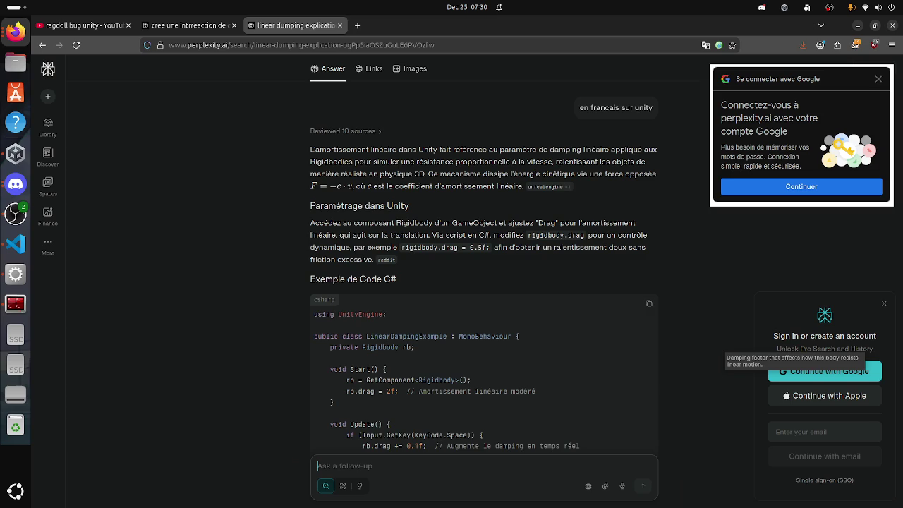
scroll(484, 267, "down", 5)
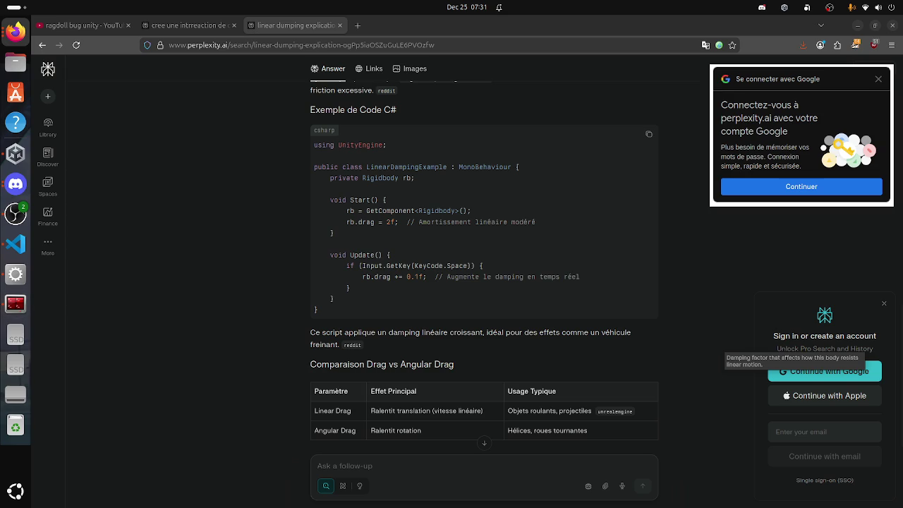
scroll(484, 268, "up", 3)
scroll(484, 268, "down", 5)
scroll(484, 268, "up", 8)
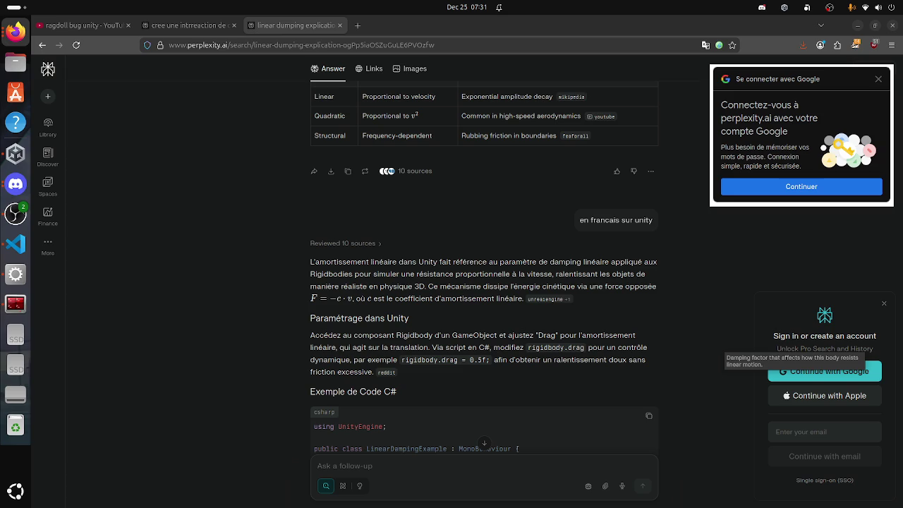
key("super")
- Open Update.txt and add a 'soluce' note about cancelling the force movement on the POSY axis
left_click(465, 353)
key("super")
key("super")
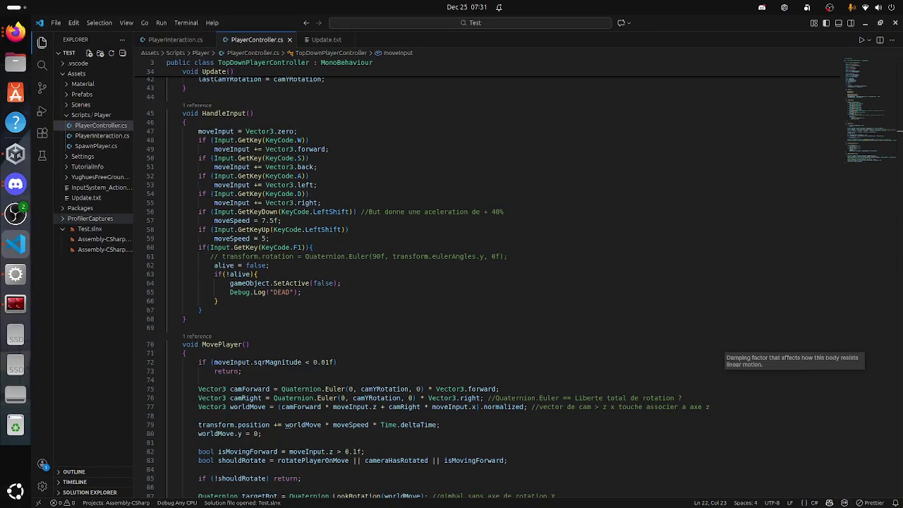
left_click(86, 197)
left_click(422, 72)
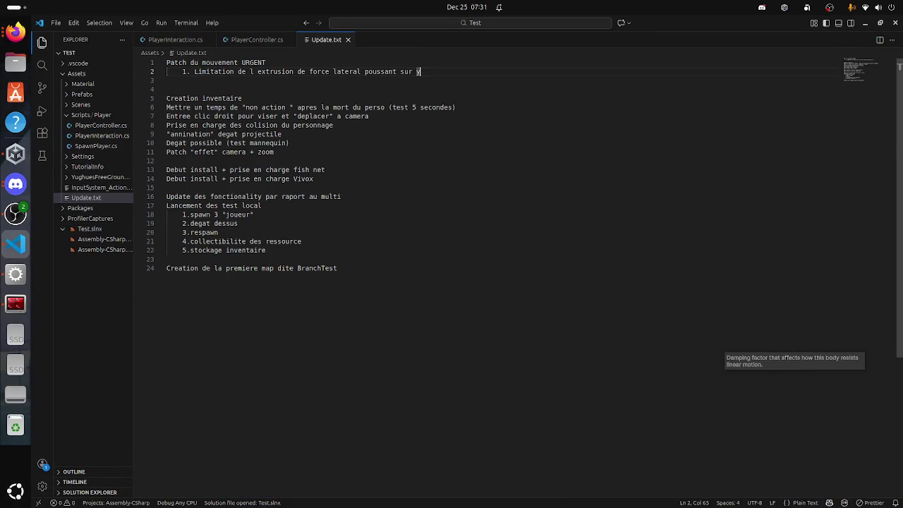
key("Return")
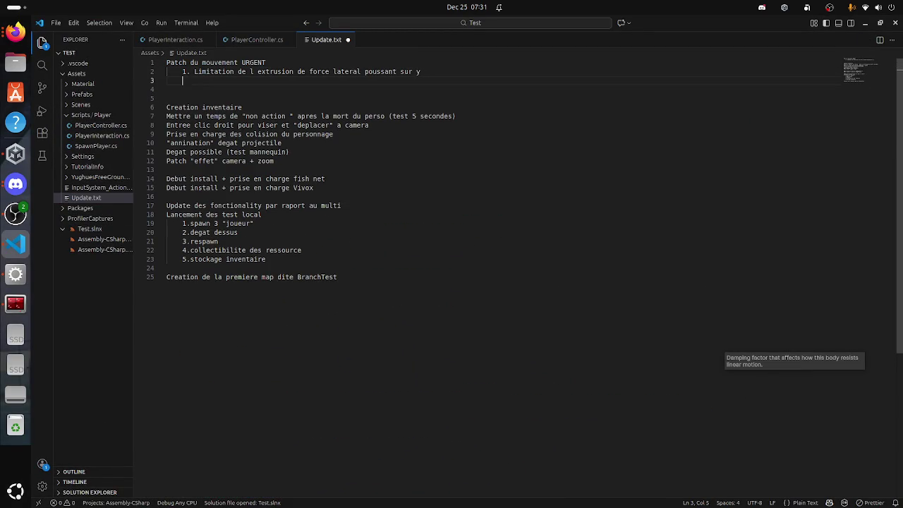
type("soluce ")
type("= an")
type("ulation de")
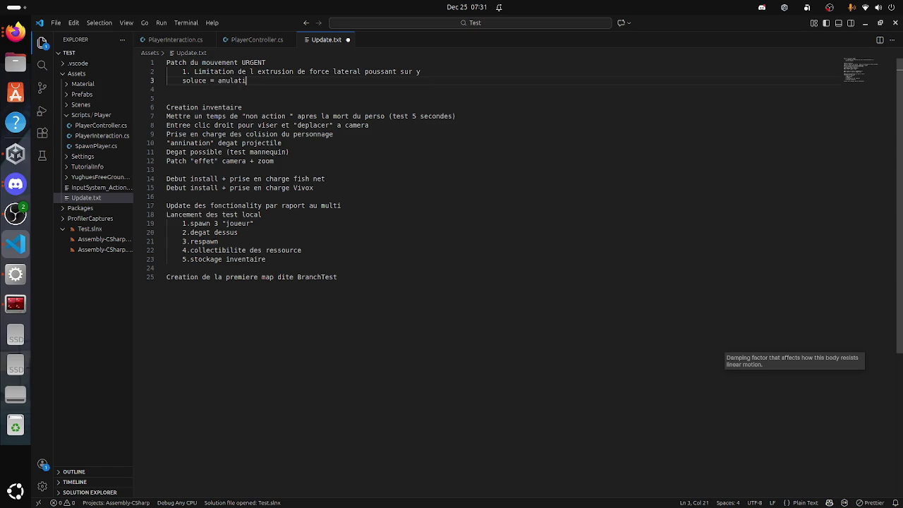
key("BackSpace")
type("u mouvemetn de ")
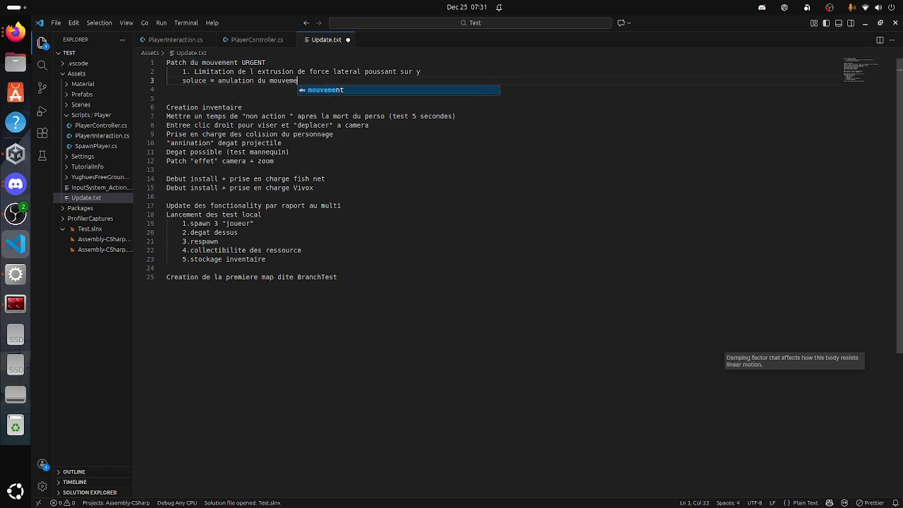
type("force")
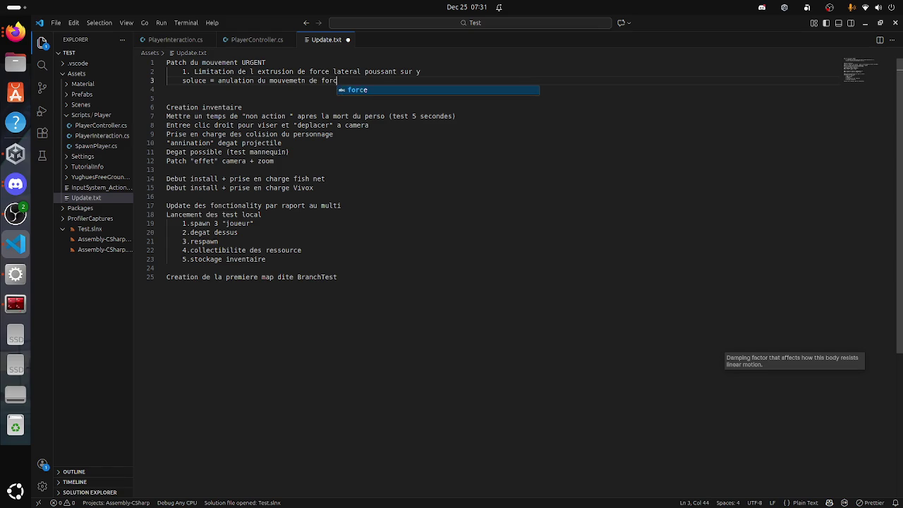
type("l ")
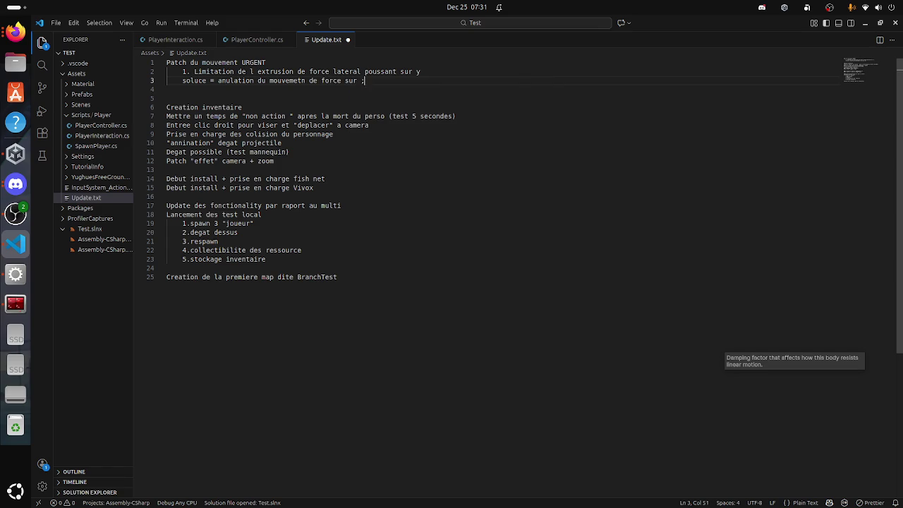
type("axe")
type(" POSY")
- Add the note 'DEbug script ou cause du probleme' and indent both new lines
key("Return")
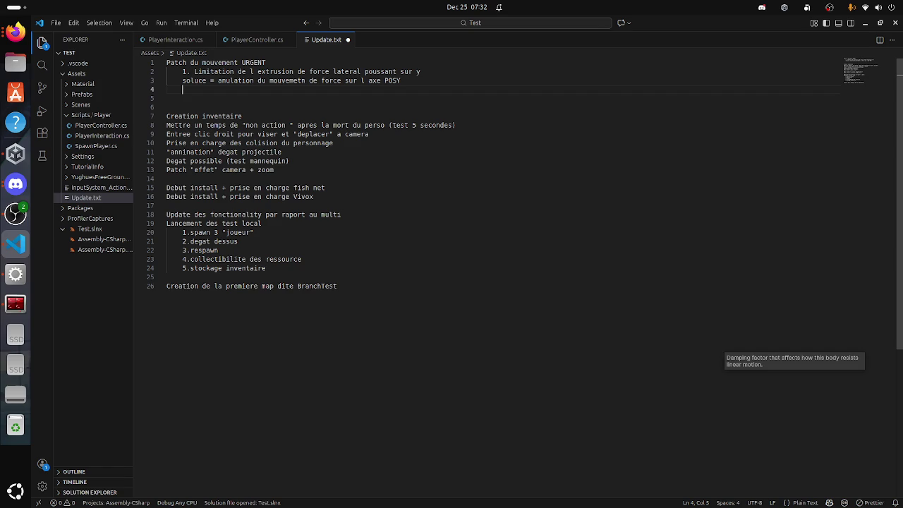
type("DEbug sc")
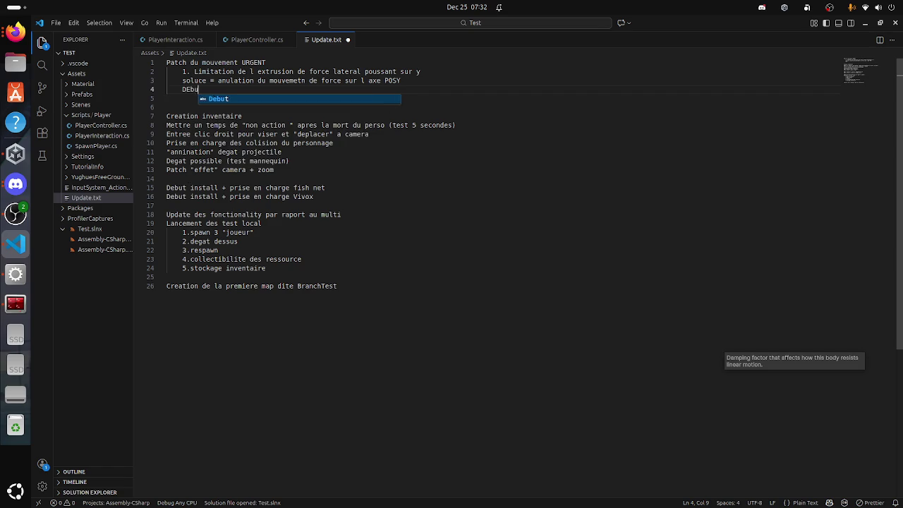
type("ript ou ")
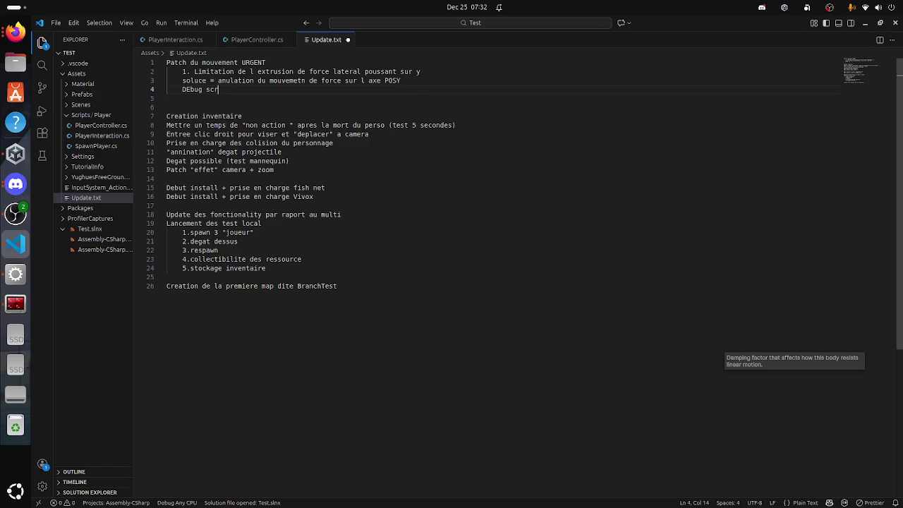
type("cause ")
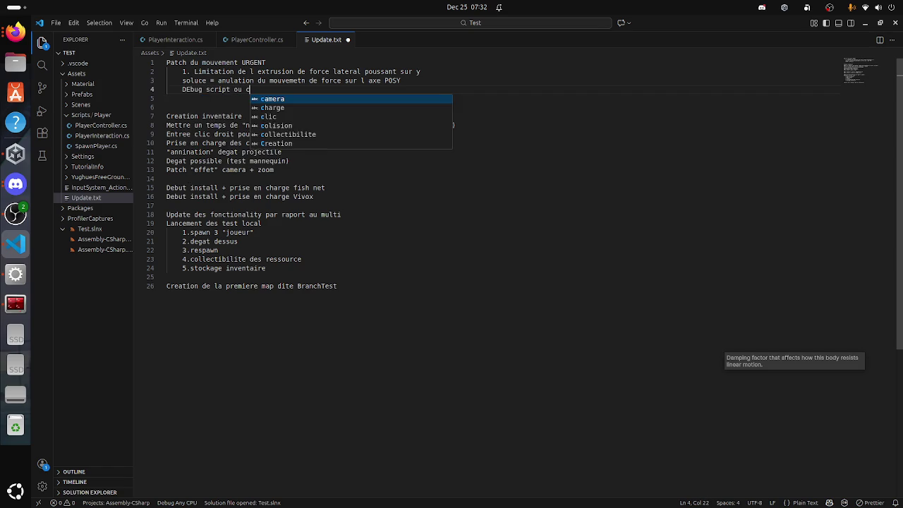
type("du prob")
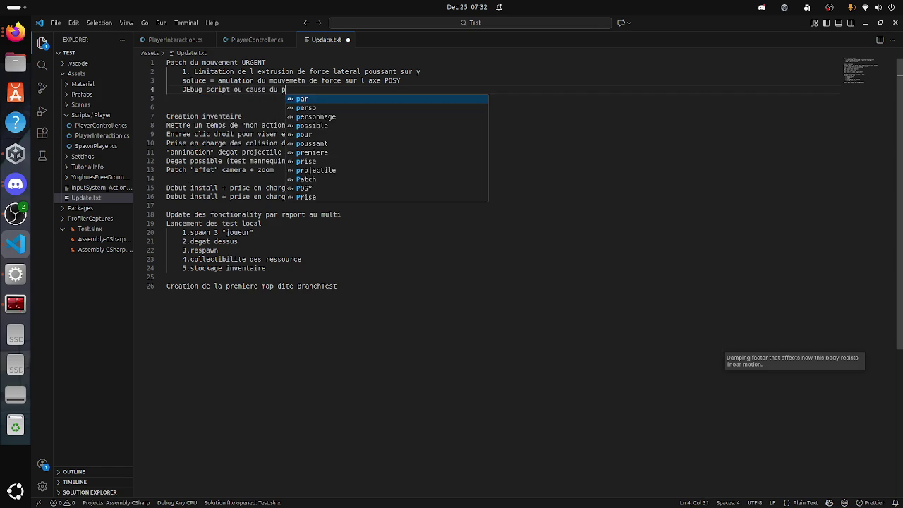
type("leme")
key("Up")
key("Home")
key("Tab")
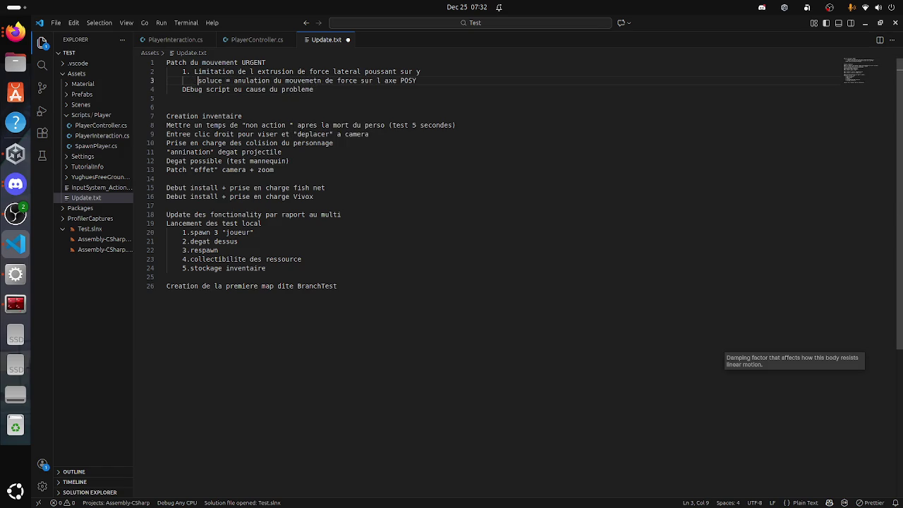
key("Down")
key("Home")
key("Tab")
key("Tab")
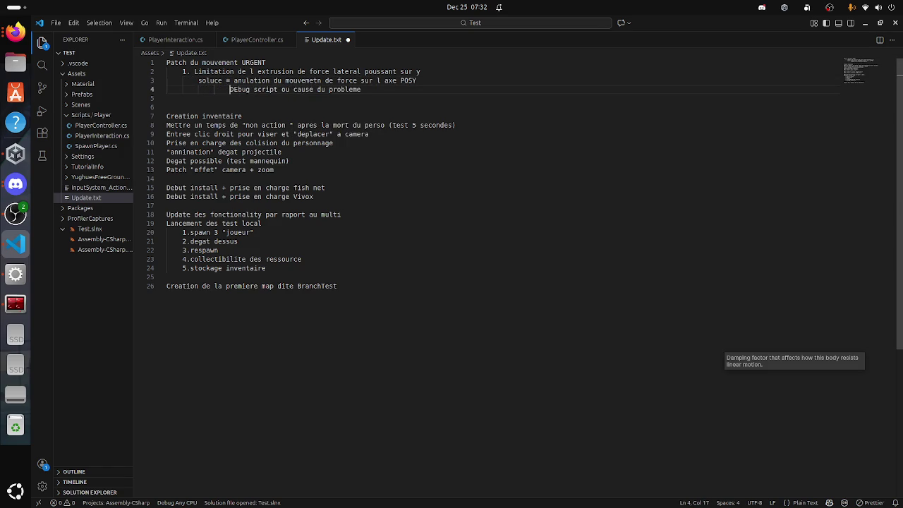
key("Tab")
- Insert '=' before DEbug and save Update.txt
key("Left")
key("Left")
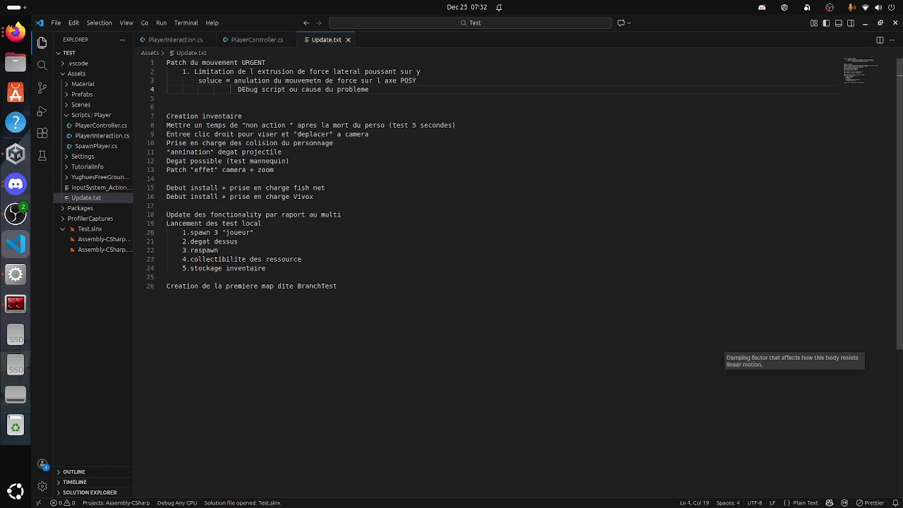
type("=")
key("Left")
key("BackSpace")
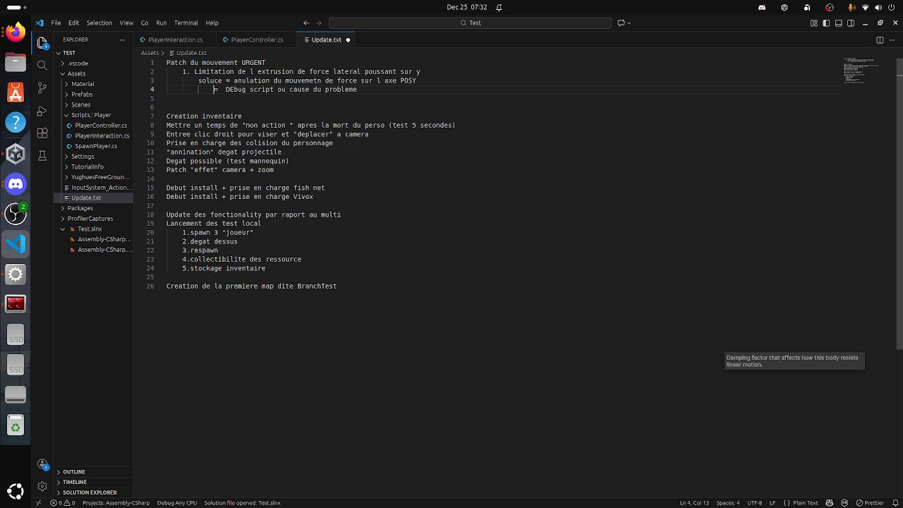
key("ctrl+s")
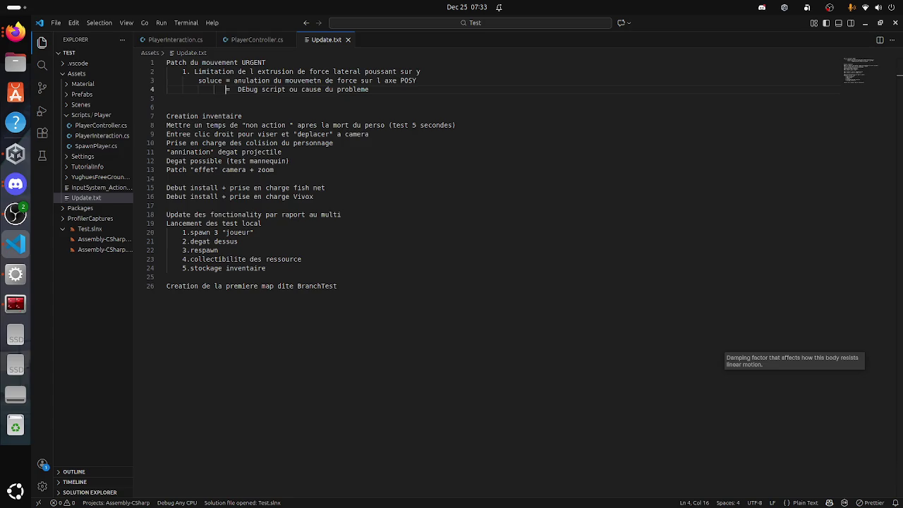
key("super")
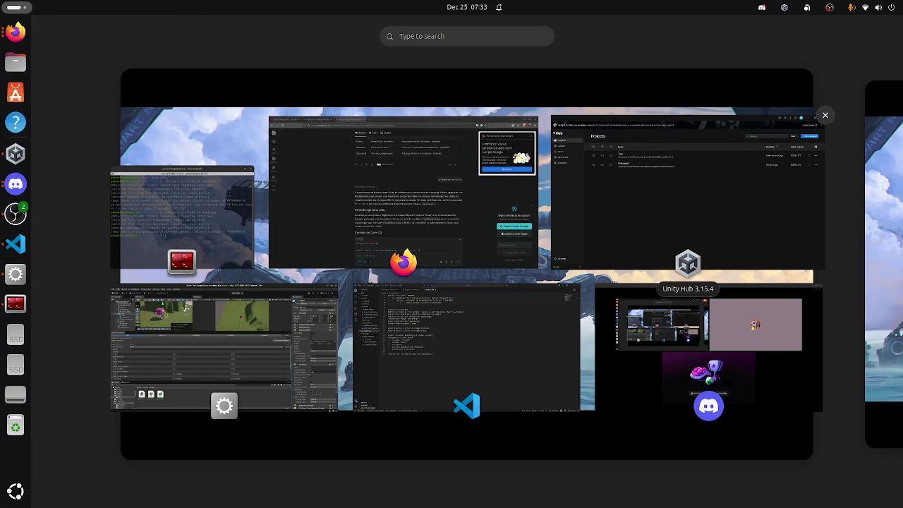
- Set the Player's Rigidbody linear damping to 2, start play mode, and freeze Y rotation
key("Return")
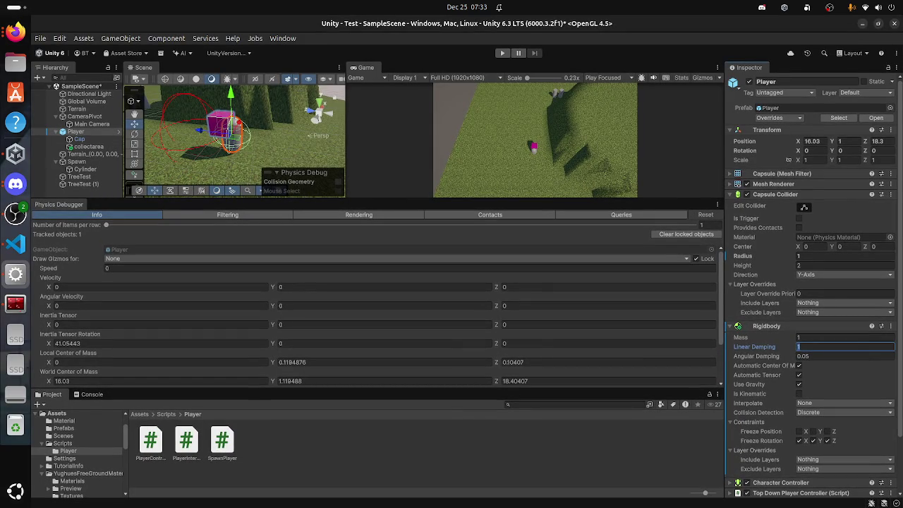
type("2")
left_click(844, 356)
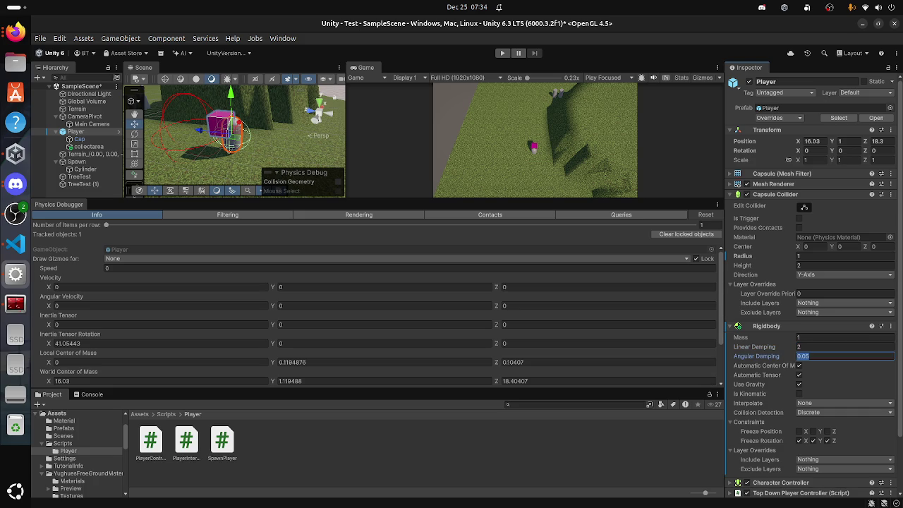
key("ctrl+p")
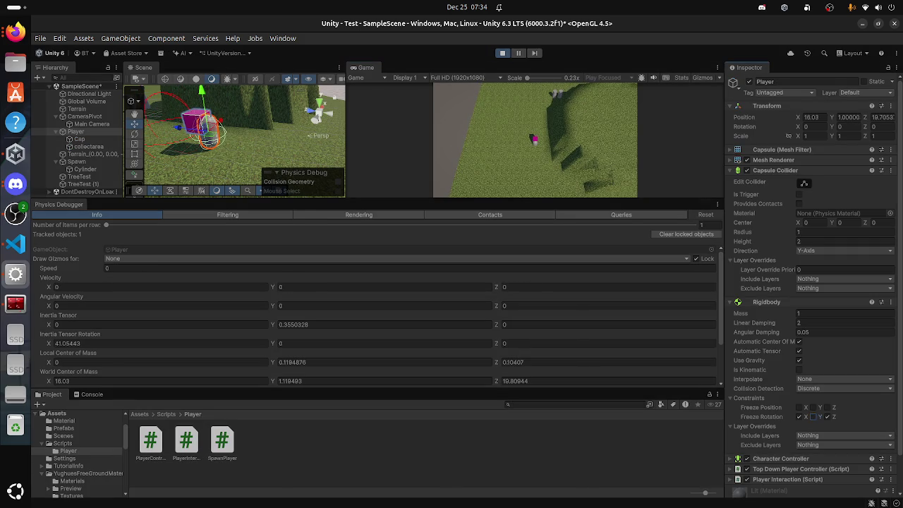
left_click(814, 417)
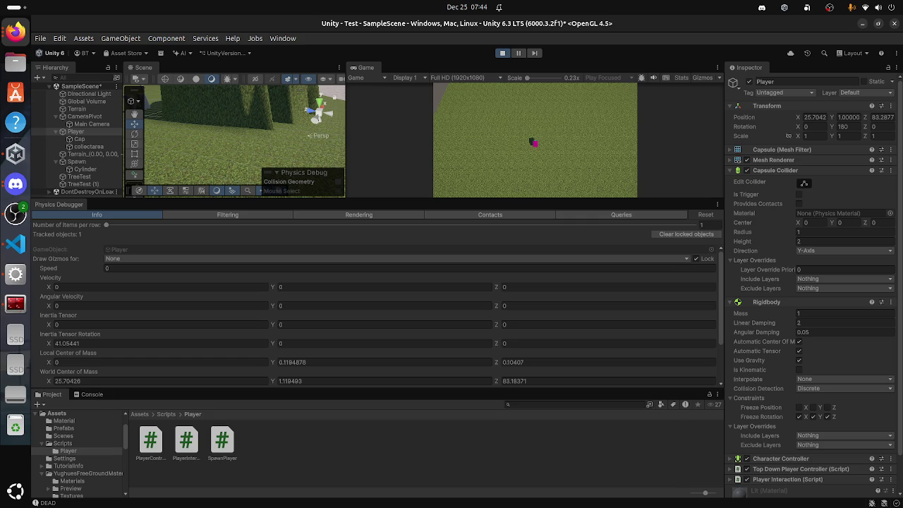
- Bring up the overview of all open windows while the game keeps running
key("super")
key("super")
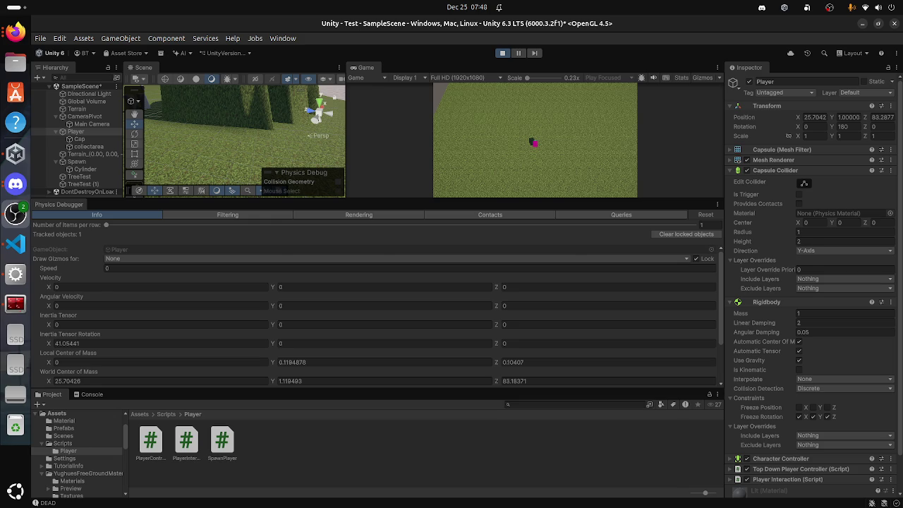
key("alt+Tab")
key("alt+Tab")
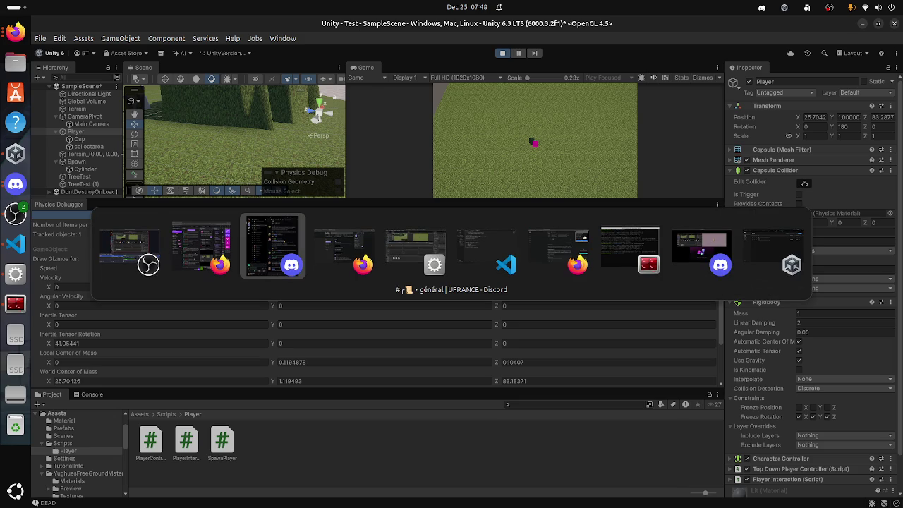
key("alt+Tab")
key("alt+Tab")
key("alt+Tab")
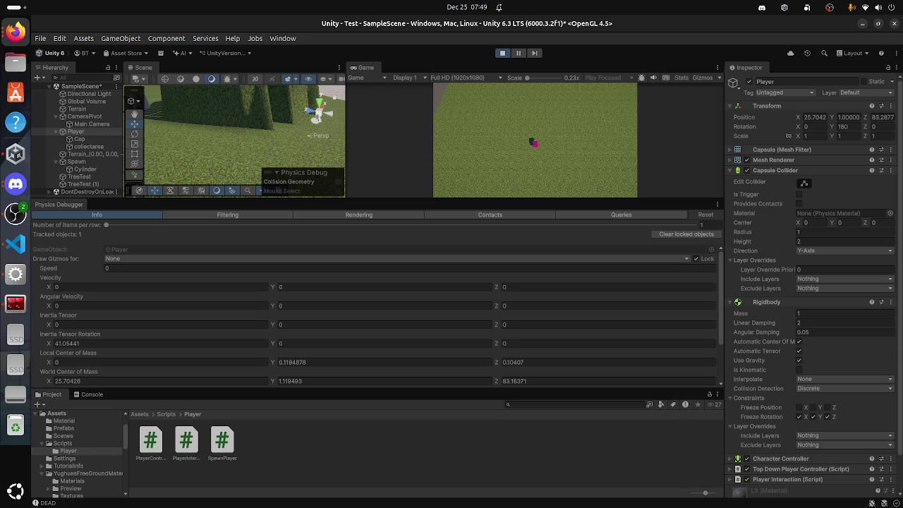
key("super")
- Open the Test project's options in Unity Hub, then dismiss them and show all windows
left_click(684, 190)
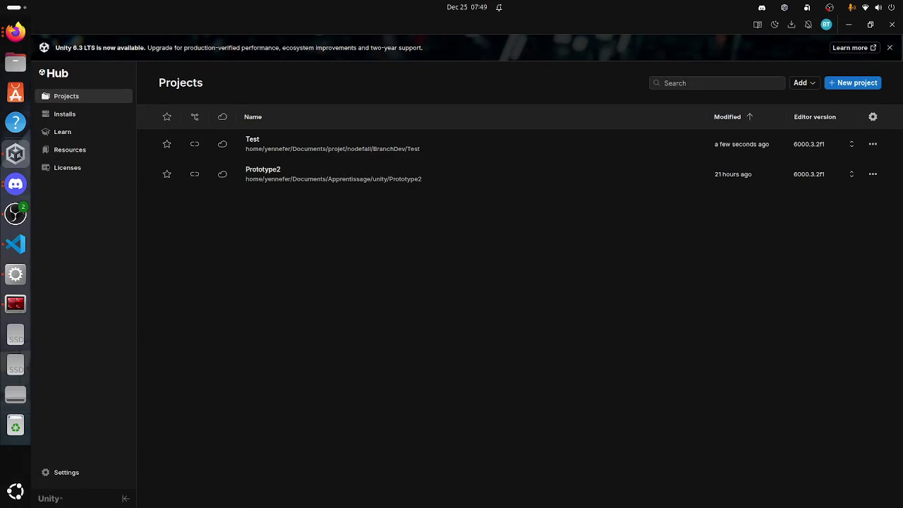
left_click(873, 144)
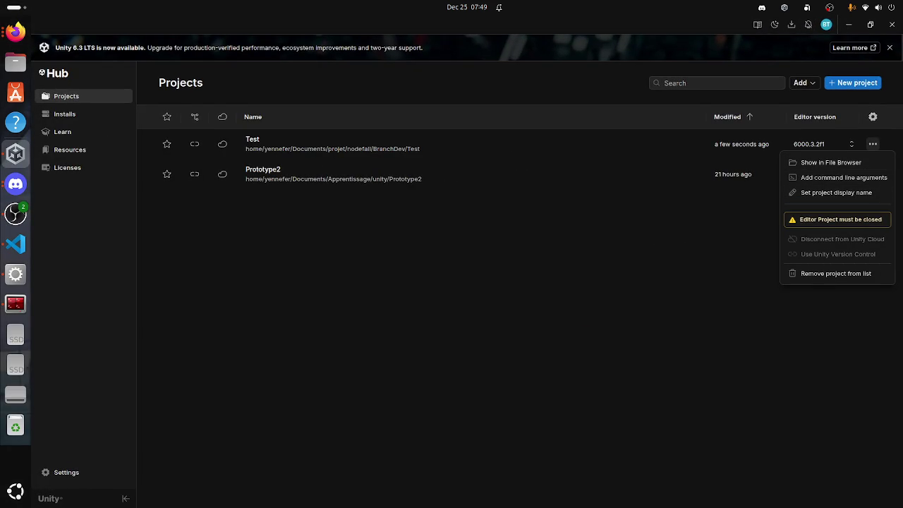
key("Escape")
key("super")
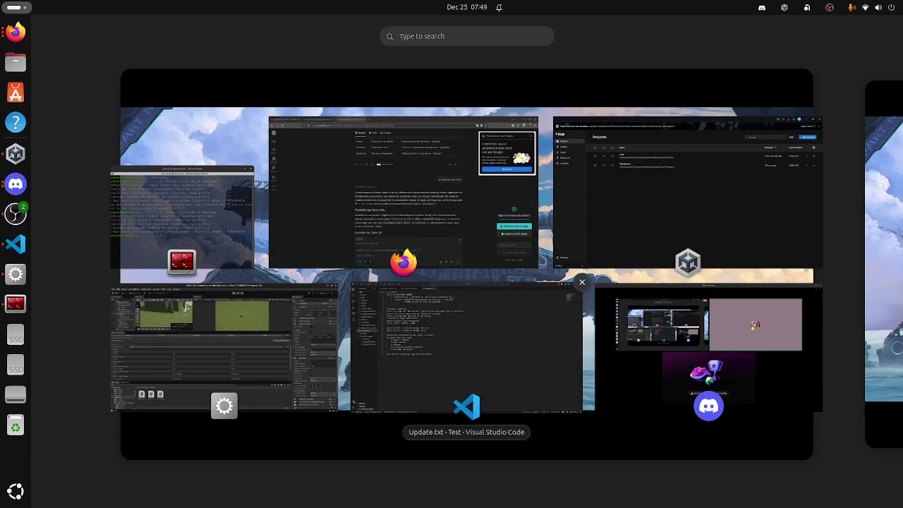
- Stop play mode in the Test project's editor, discarding the pre-play changes
left_click(212, 345)
key("ctrl+s")
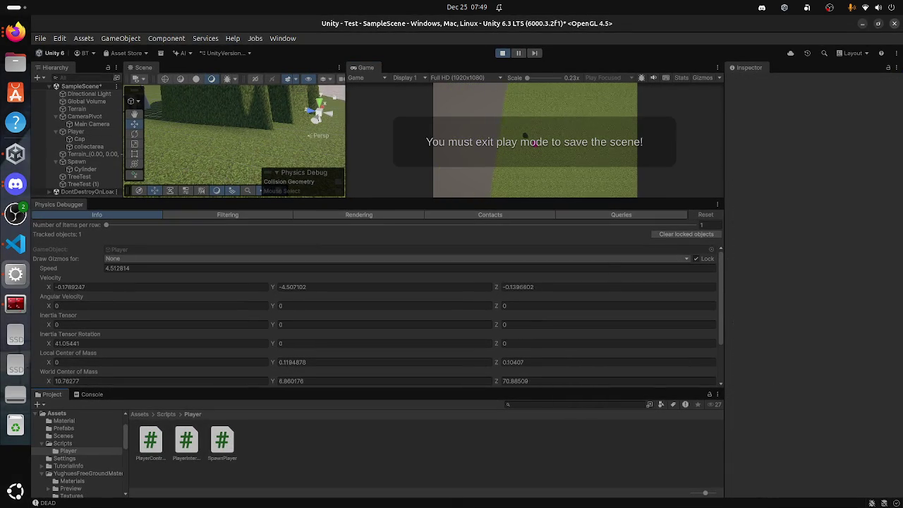
key("ctrl+s")
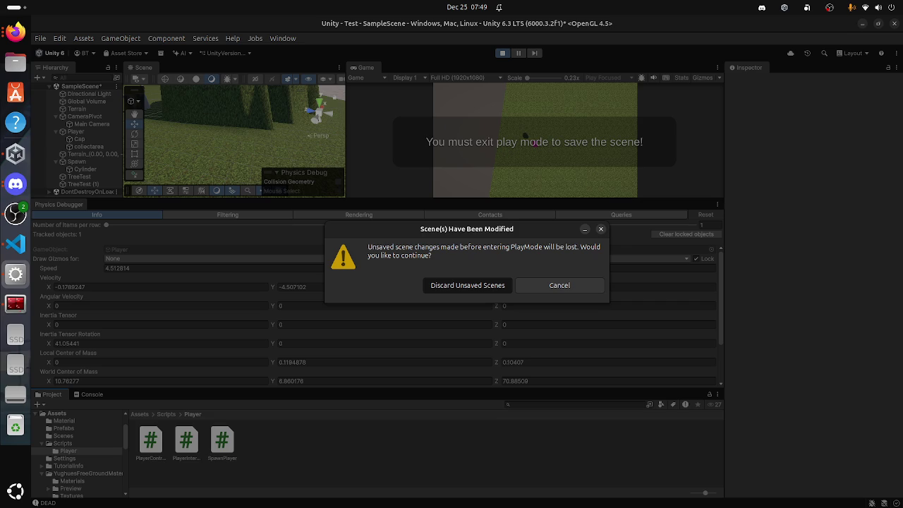
key("Return")
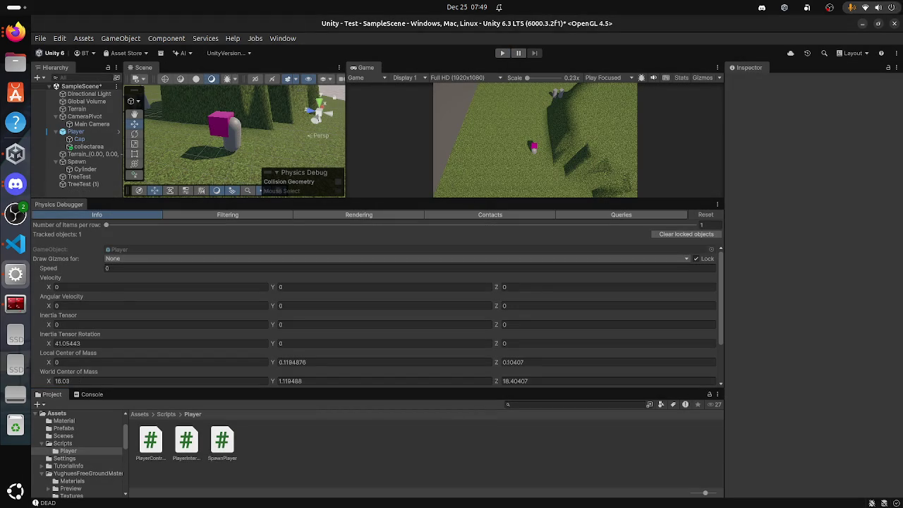
- Close the Test editor, saving the SampleScene changes, and bring Unity Hub to the front
left_click(895, 23)
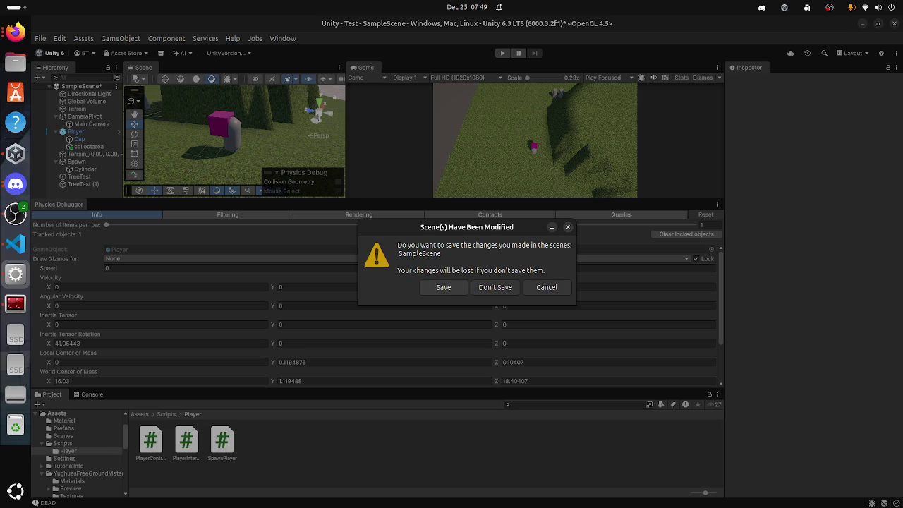
key("Return")
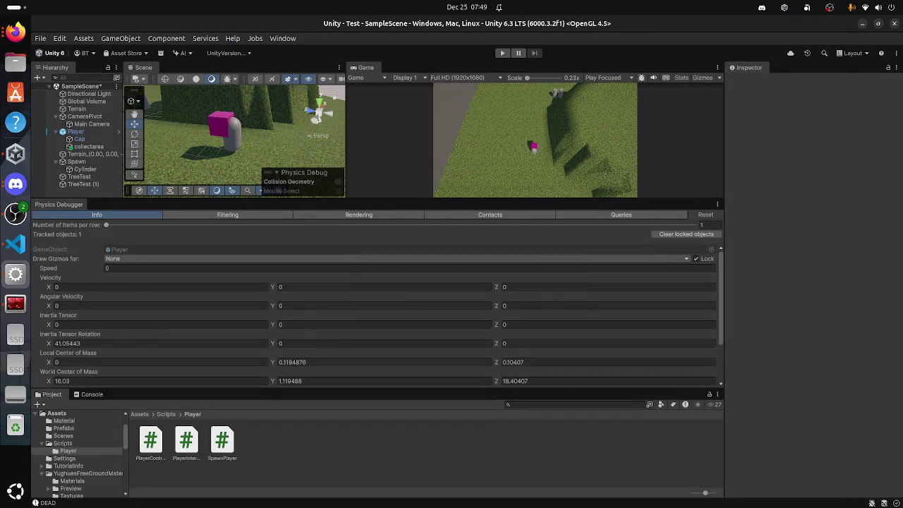
key("super")
left_click(16, 153)
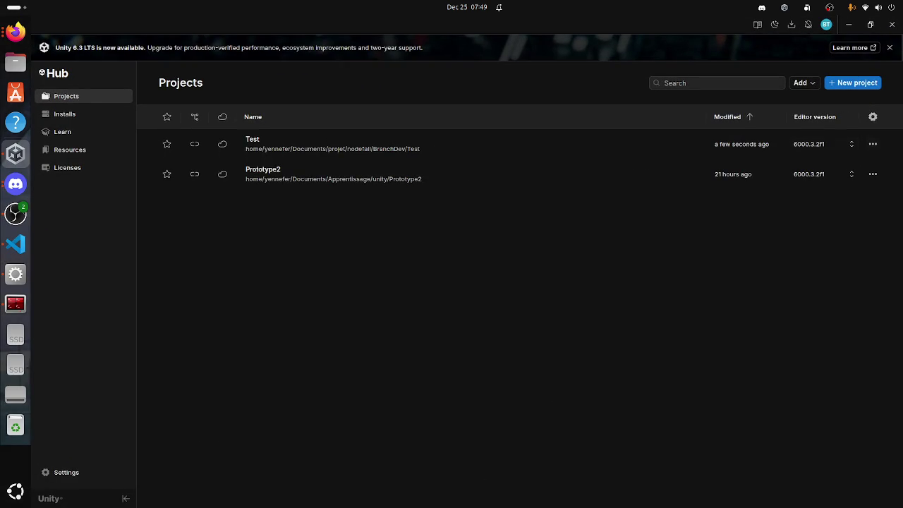
left_click(873, 144)
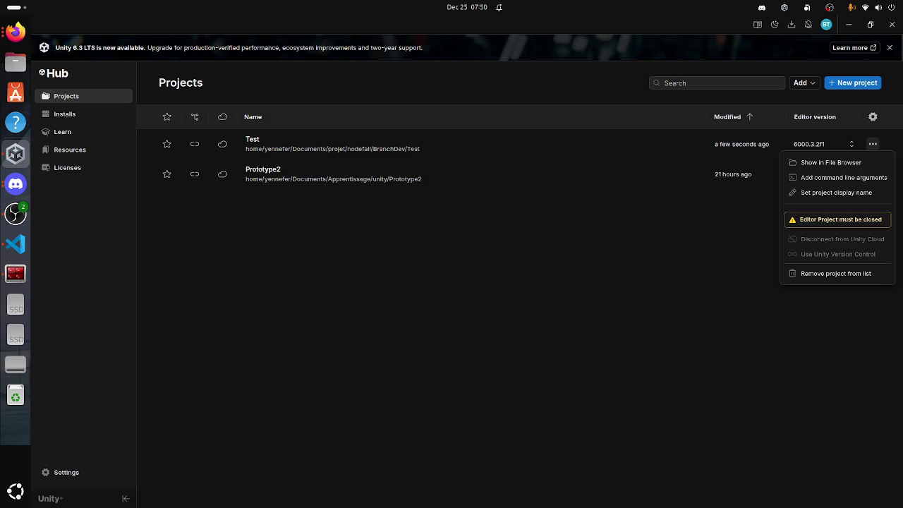
left_click(223, 144)
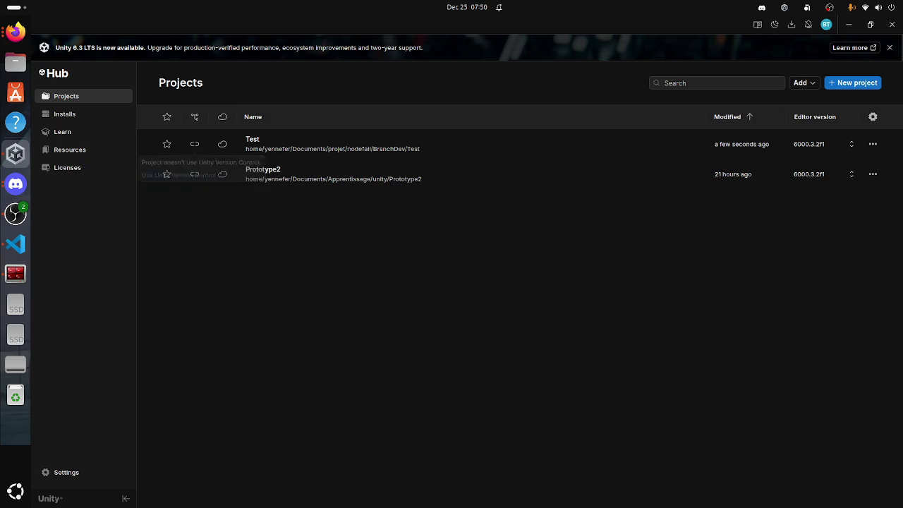
mouse_move(222, 143)
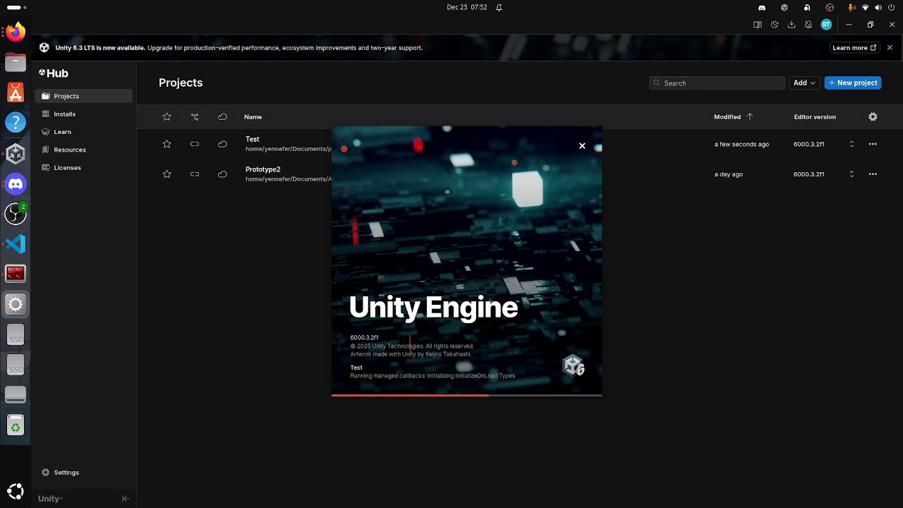
- Request removal of Prototype2 from Unity Hub's Projects list via its options menu
left_click(873, 174)
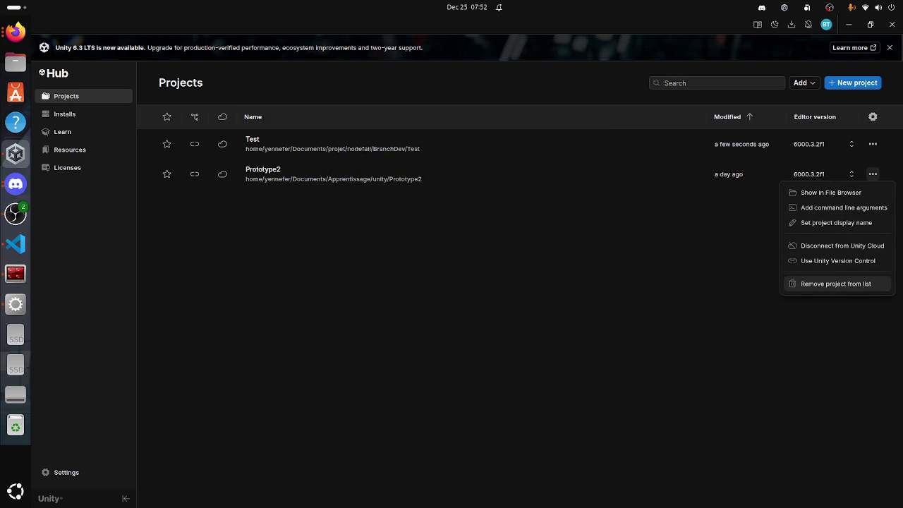
left_click(836, 284)
key("super")
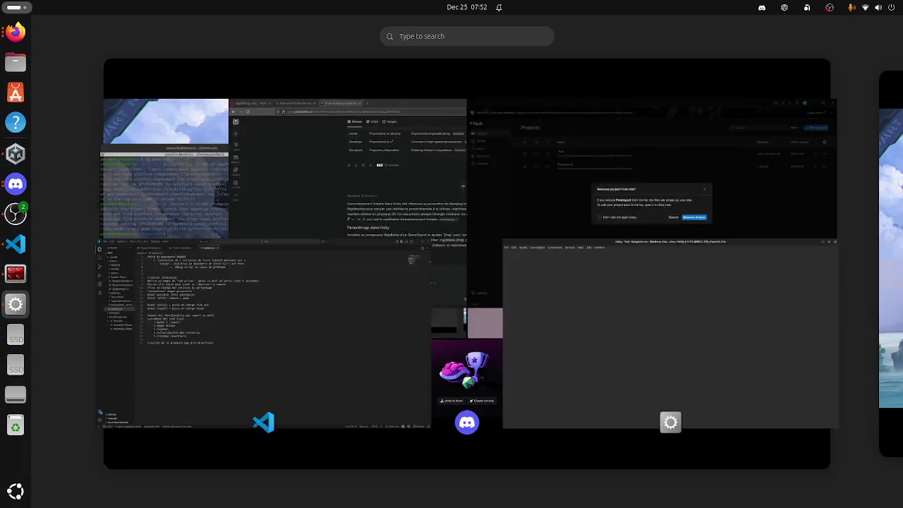
left_click(688, 191)
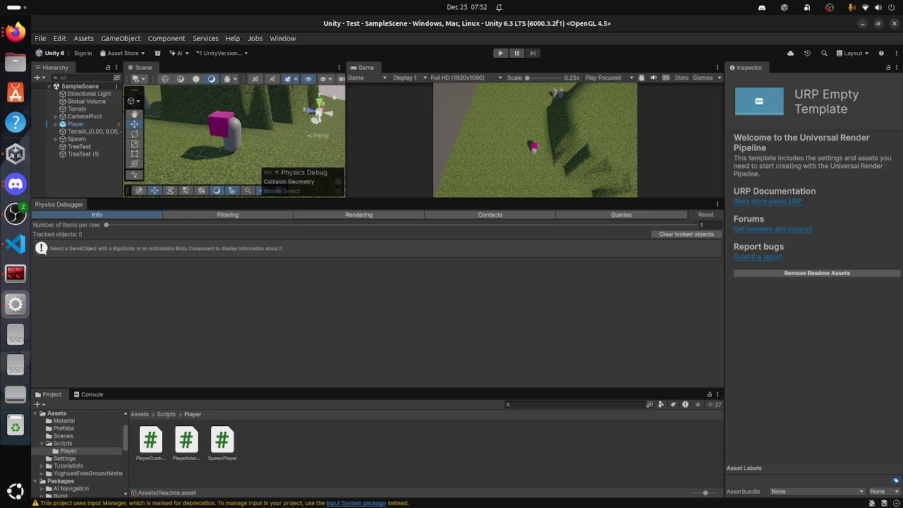
- Confirm removing Prototype2 from the list and switch back to the Test project's editor
key("super")
left_click(688, 169)
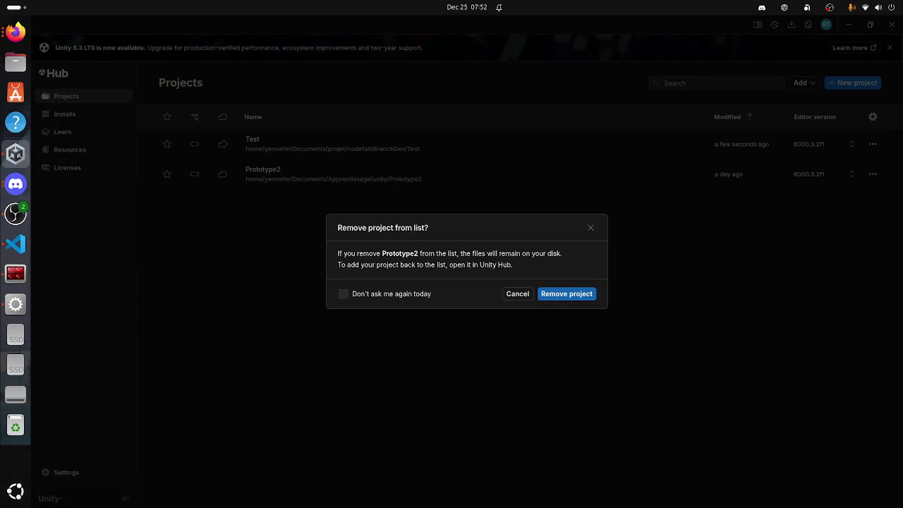
key("Return")
key("super")
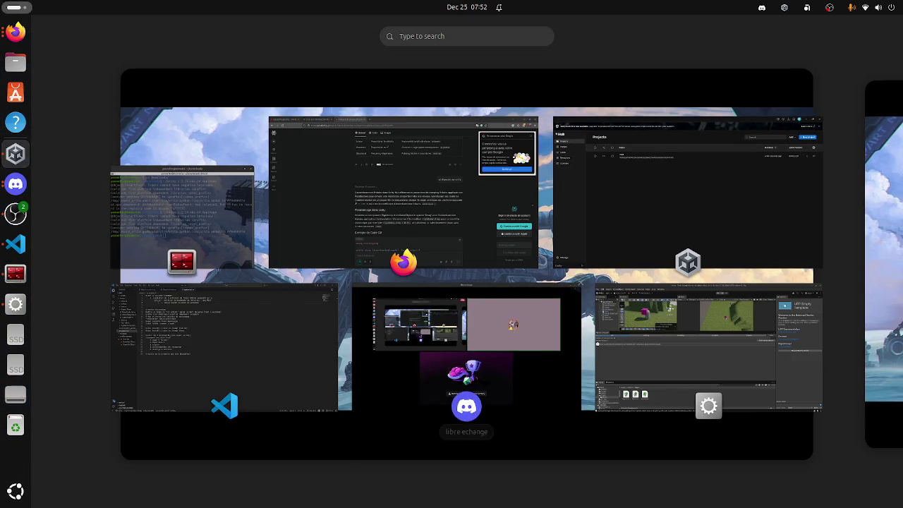
left_click(698, 332)
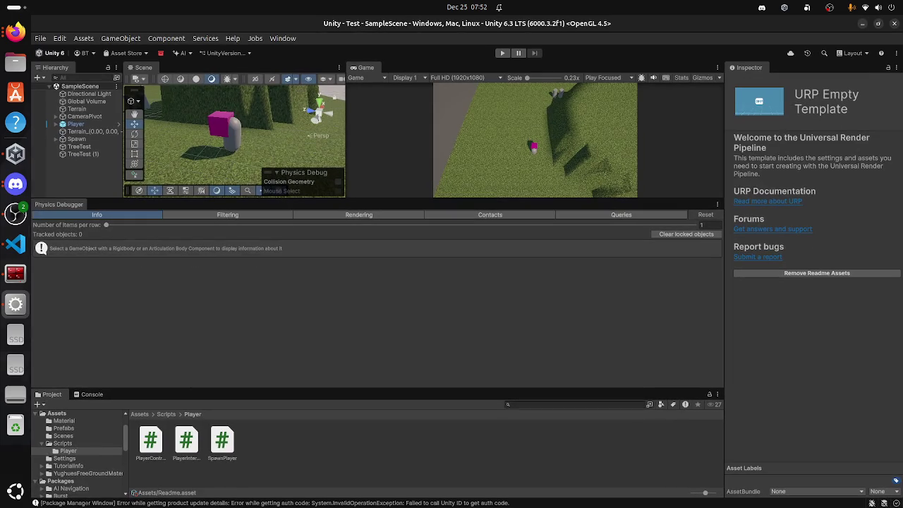
- Select Player to verify its Rigidbody shows mass 1 and linear damping 2
key("ctrl+shift+p")
key("ctrl+shift+p")
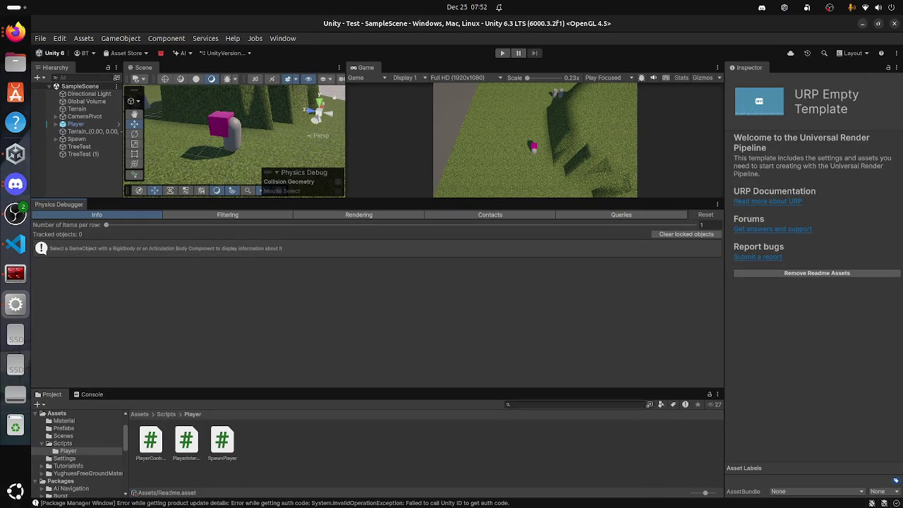
left_click(75, 125)
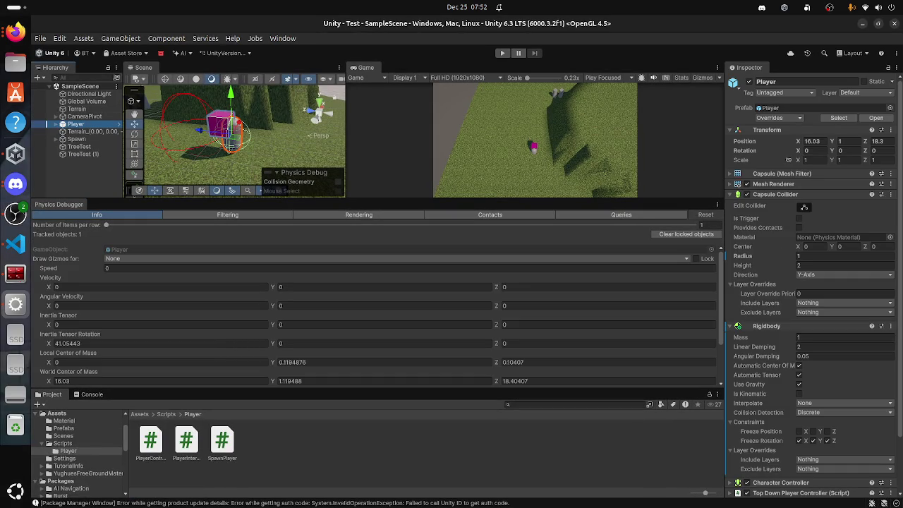